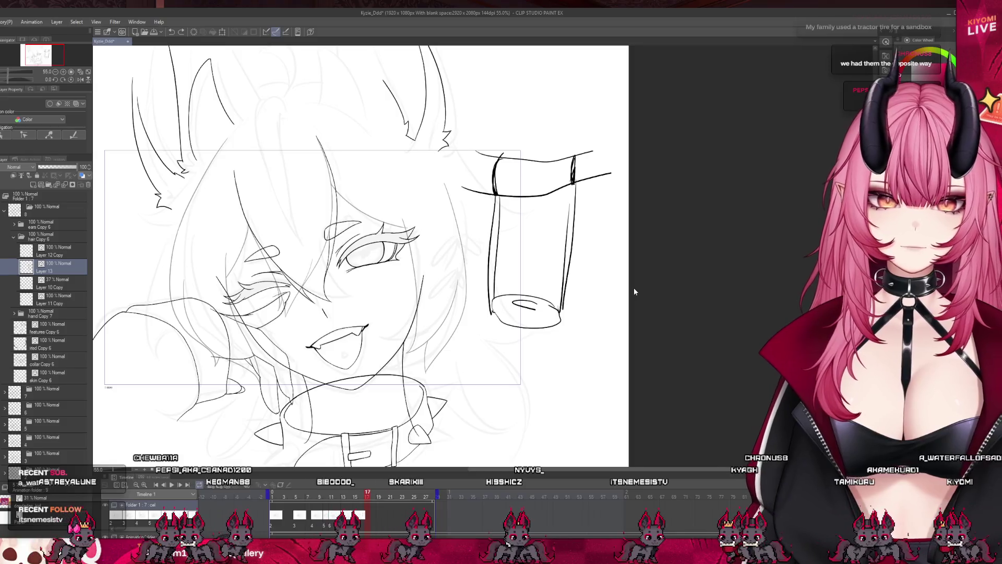
- Undo the cup's lower strokes and sketch a red circle with a spiral inside it
{"action": "key", "text": "ctrl+z"}
{"action": "key", "text": "ctrl+z"}
{"action": "key", "text": "ctrl+z"}
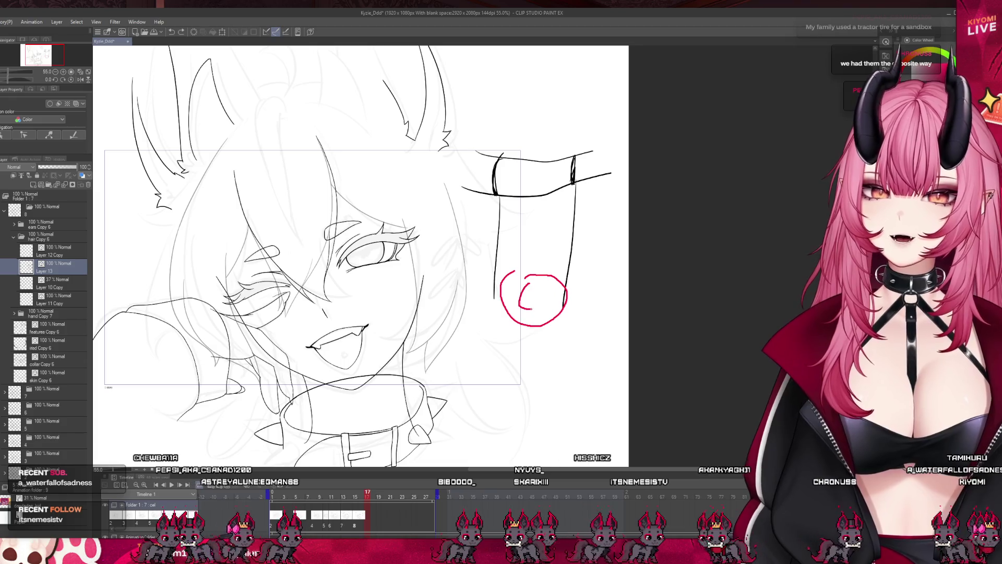
{"action": "key", "text": "ctrl+z"}
{"action": "key", "text": "ctrl+z"}
{"action": "mouse_move", "coordinate": [561, 299]}
{"action": "left_mouse_down"}
{"action": "mouse_move", "coordinate": [500, 265]}
{"action": "mouse_move", "coordinate": [542, 287]}
{"action": "mouse_move", "coordinate": [497, 316]}
{"action": "left_mouse_up"}
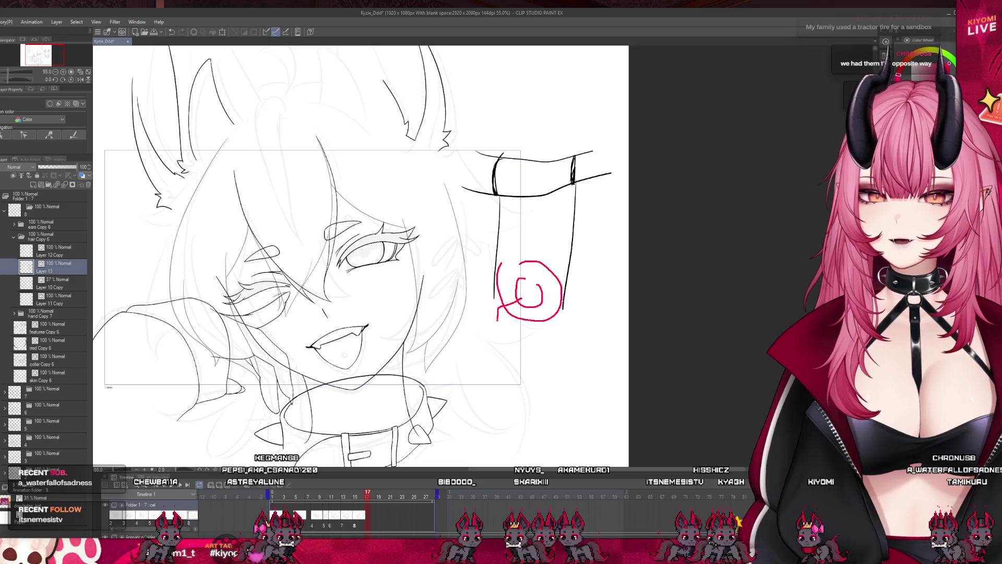
{"action": "left_click_drag", "start_coordinate": [533, 285], "coordinate": [528, 334]}
{"action": "left_click_drag", "start_coordinate": [521, 305], "coordinate": [497, 328]}
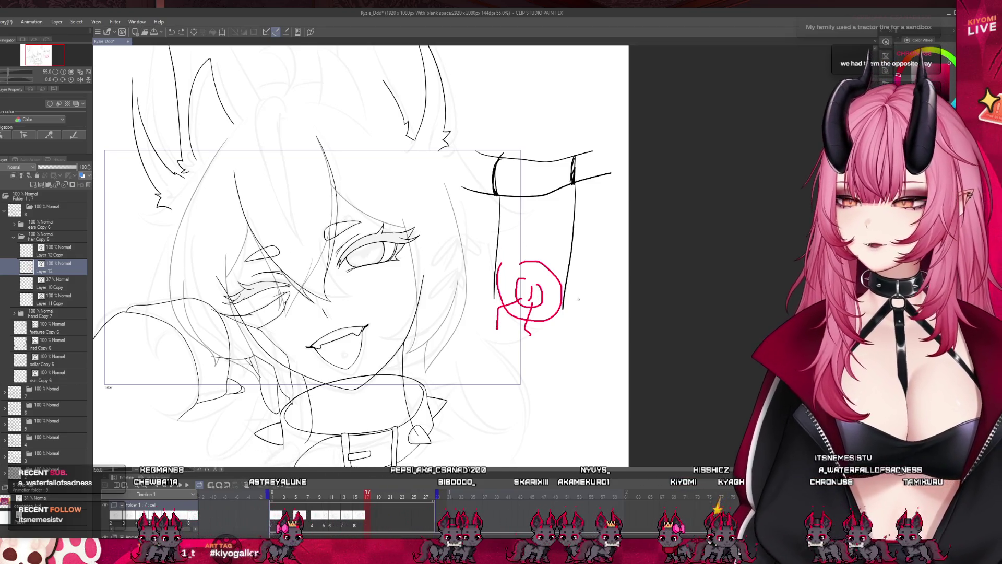
- Undo the red spiral strokes and the remaining cup doodle strokes
{"action": "key", "text": "ctrl+z"}
{"action": "key", "text": "ctrl+z"}
{"action": "key", "text": "ctrl+z"}
{"action": "key", "text": "ctrl+z"}
{"action": "key", "text": "ctrl+z"}
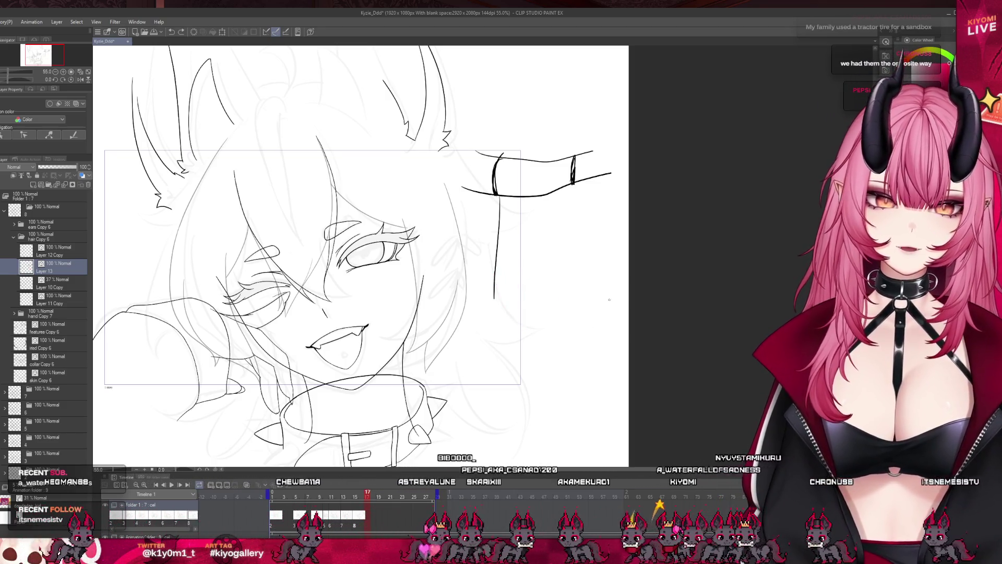
{"action": "key", "text": "ctrl+z"}
{"action": "key", "text": "ctrl+z"}
{"action": "key", "text": "ctrl+z"}
{"action": "scroll", "coordinate": [522, 302], "scroll_direction": "down", "scroll_amount": 2}
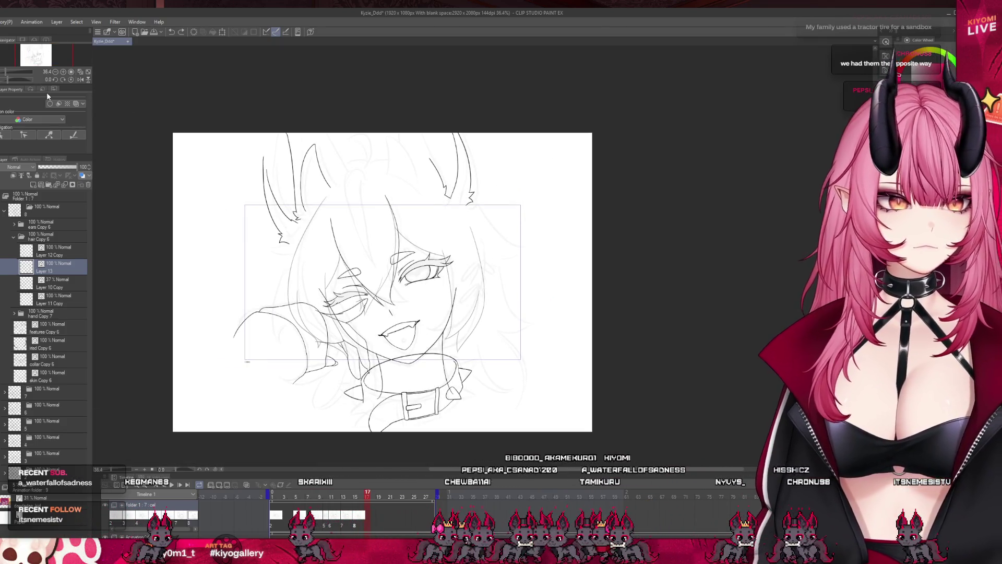
- Zoom in on the girl's face and move the animation timeline to frame 15
{"action": "scroll", "coordinate": [496, 368], "scroll_direction": "down", "scroll_amount": 2}
{"action": "scroll", "coordinate": [495, 368], "scroll_direction": "up", "scroll_amount": 2}
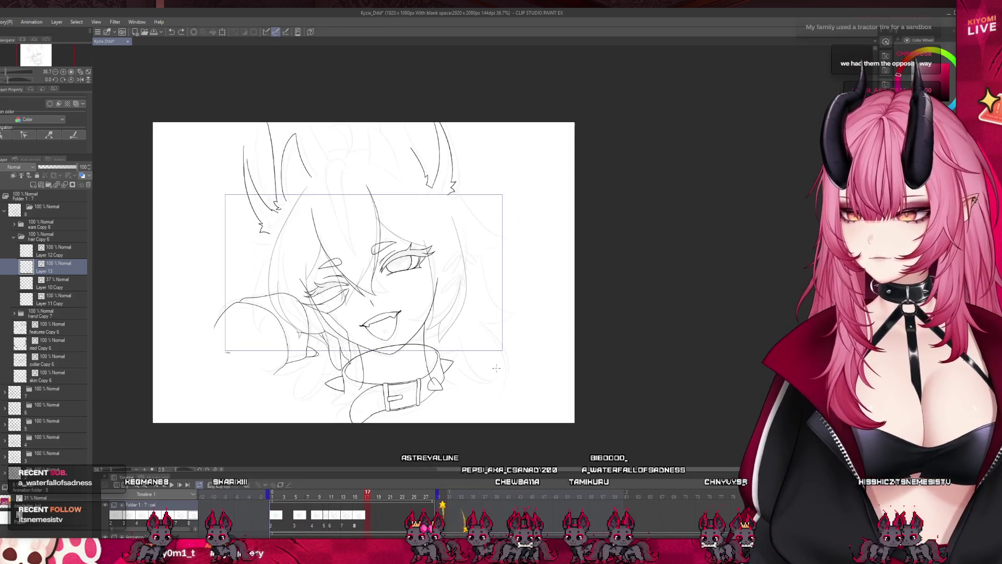
{"action": "scroll", "coordinate": [496, 368], "scroll_direction": "up", "scroll_amount": 1}
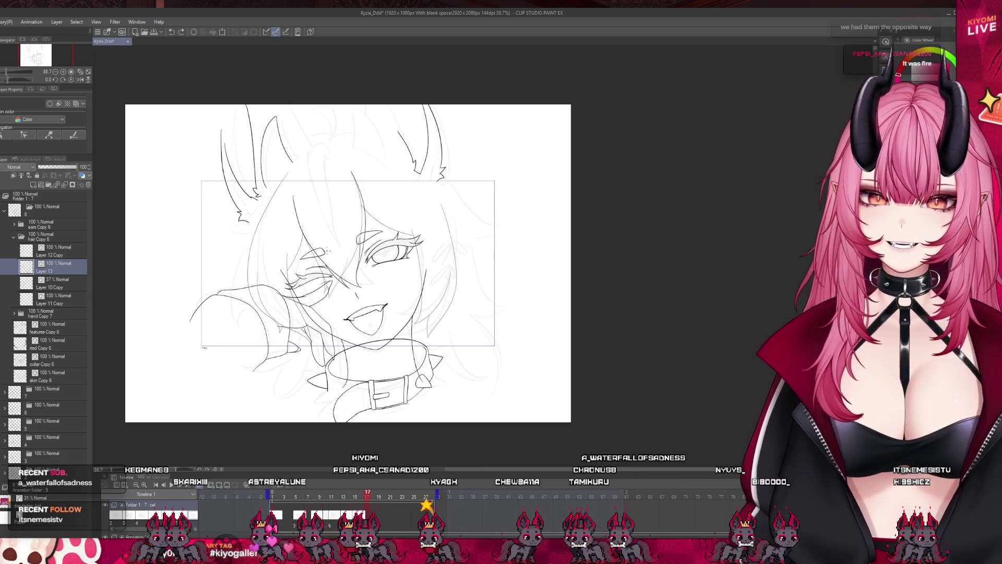
{"action": "scroll", "coordinate": [262, 263], "scroll_direction": "up", "scroll_amount": 2}
{"action": "scroll", "coordinate": [576, 267], "scroll_direction": "up", "scroll_amount": 1}
{"action": "scroll", "coordinate": [576, 266], "scroll_direction": "down", "scroll_amount": 1}
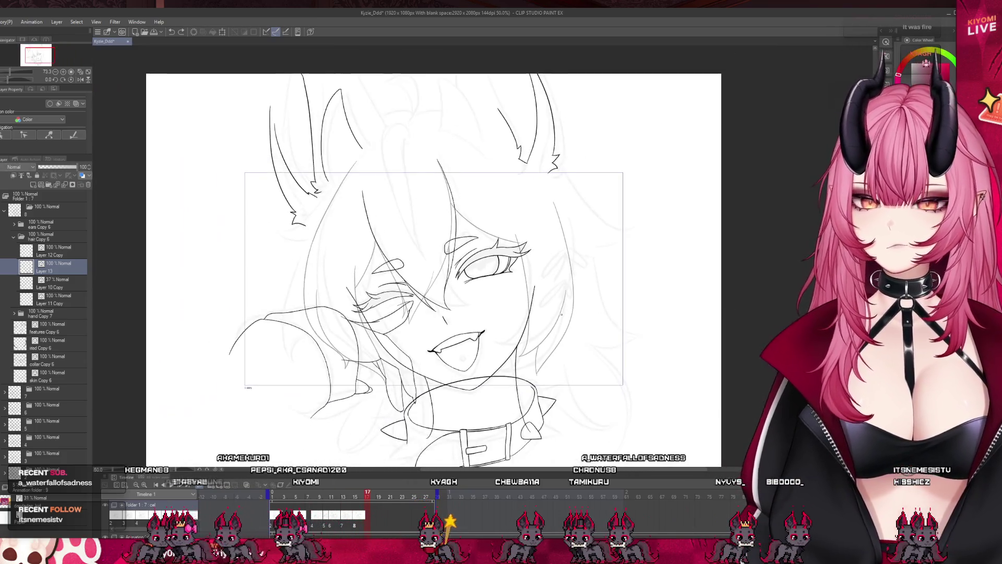
{"action": "scroll", "coordinate": [576, 266], "scroll_direction": "up", "scroll_amount": 1}
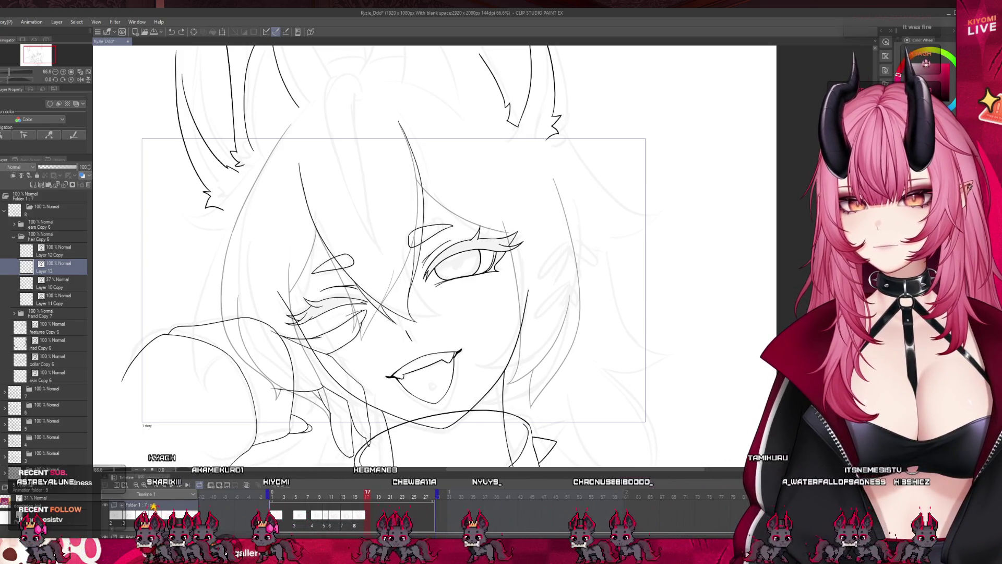
{"action": "left_click", "coordinate": [355, 493]}
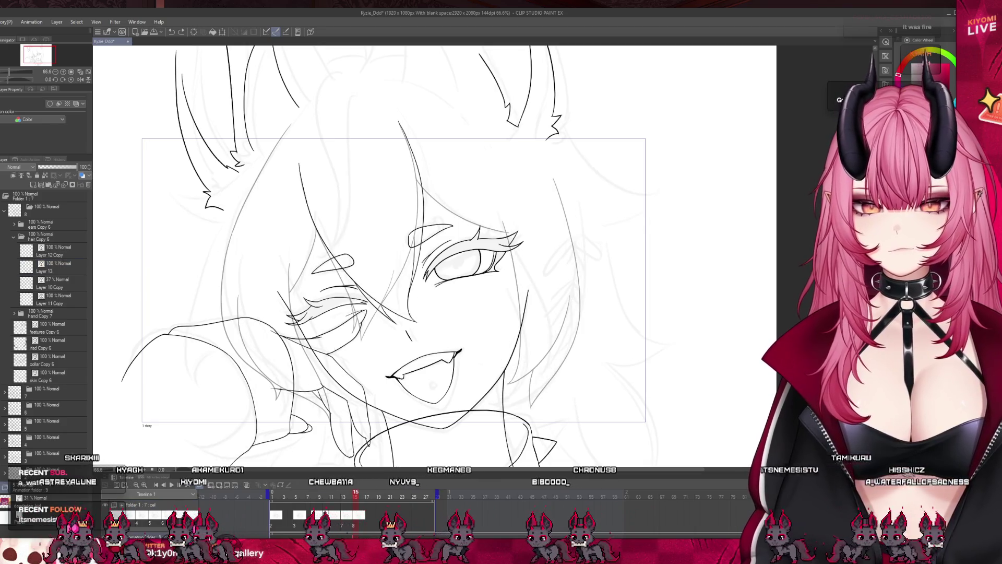
{"action": "scroll", "coordinate": [380, 269], "scroll_direction": "down", "scroll_amount": 3}
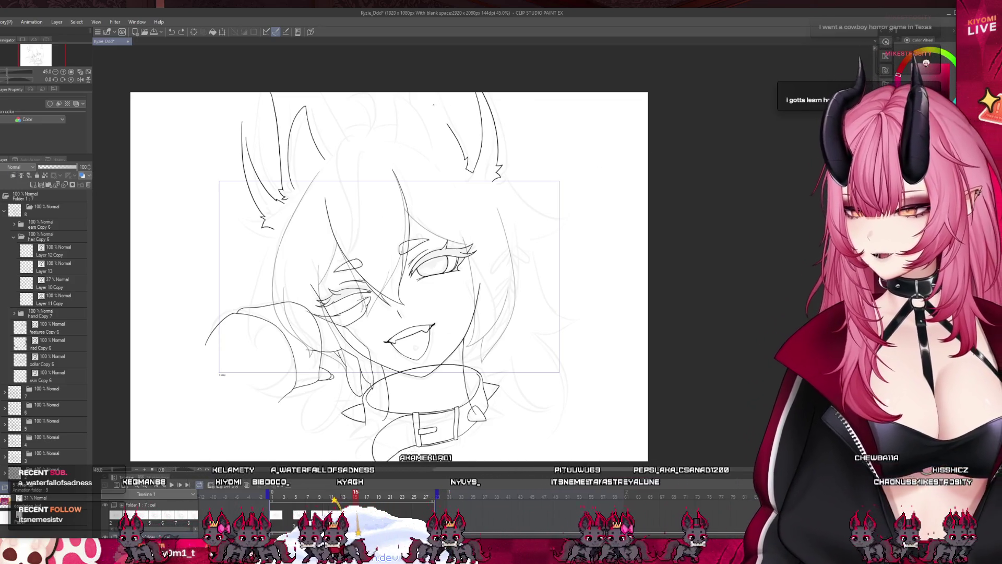
- Zoom in on the face, check Layer 11 Copy, then reselect Layer 13 for inking
{"action": "scroll", "coordinate": [395, 128], "scroll_direction": "down", "scroll_amount": 2}
{"action": "scroll", "coordinate": [344, 278], "scroll_direction": "up", "scroll_amount": 5}
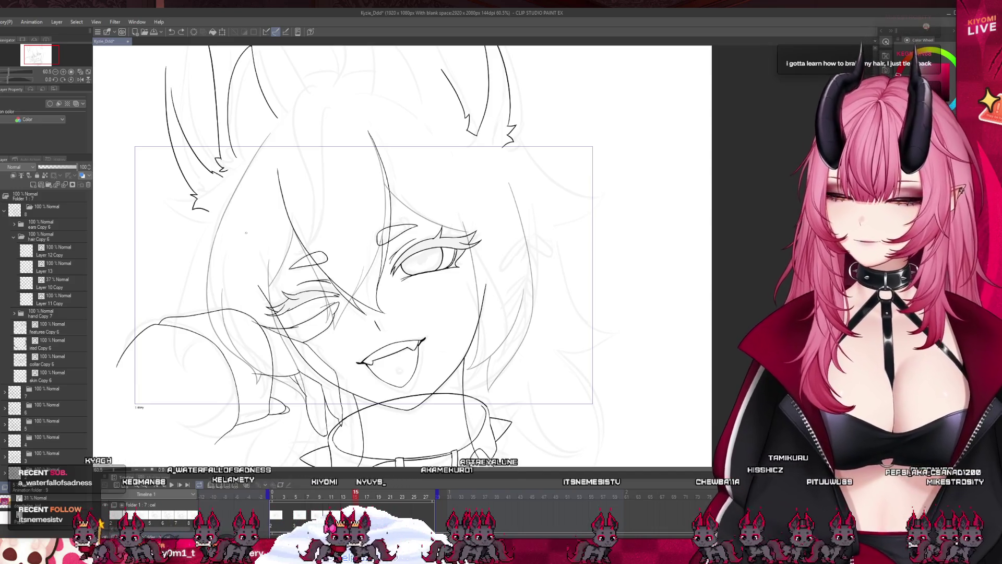
{"action": "scroll", "coordinate": [249, 253], "scroll_direction": "up", "scroll_amount": 3}
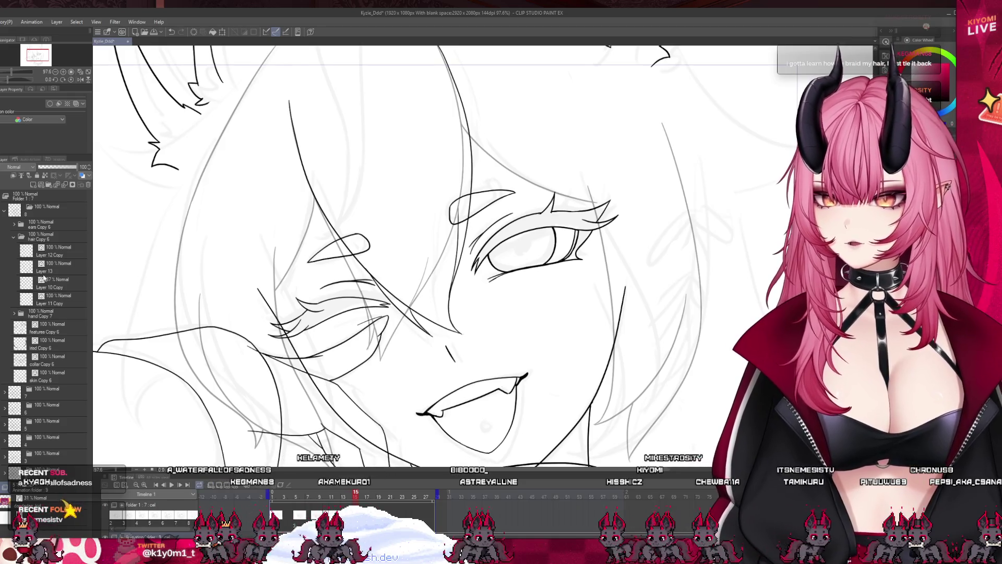
{"action": "left_click", "coordinate": [52, 297]}
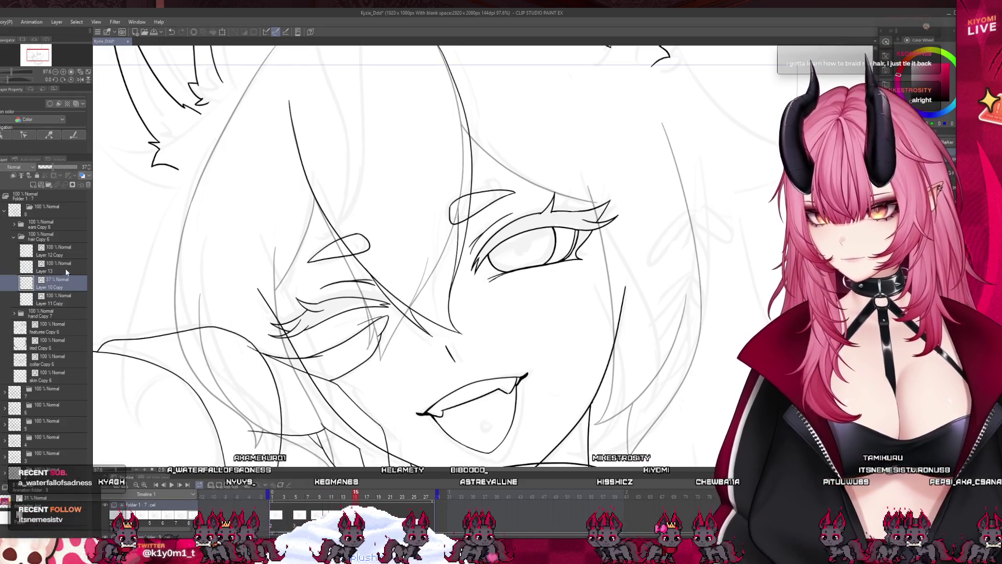
{"action": "left_click", "coordinate": [64, 268]}
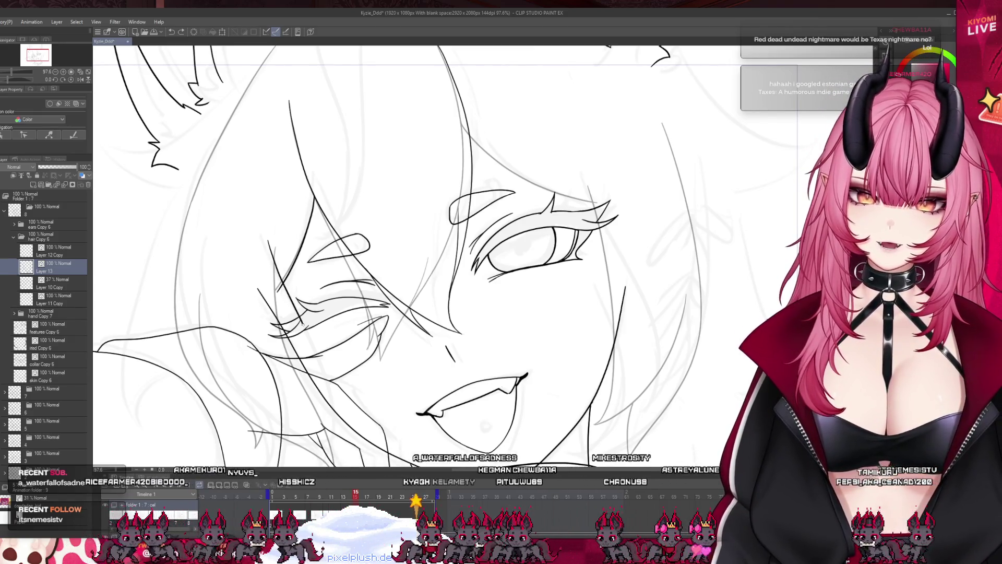
{"action": "scroll", "coordinate": [290, 280], "scroll_direction": "down", "scroll_amount": 2}
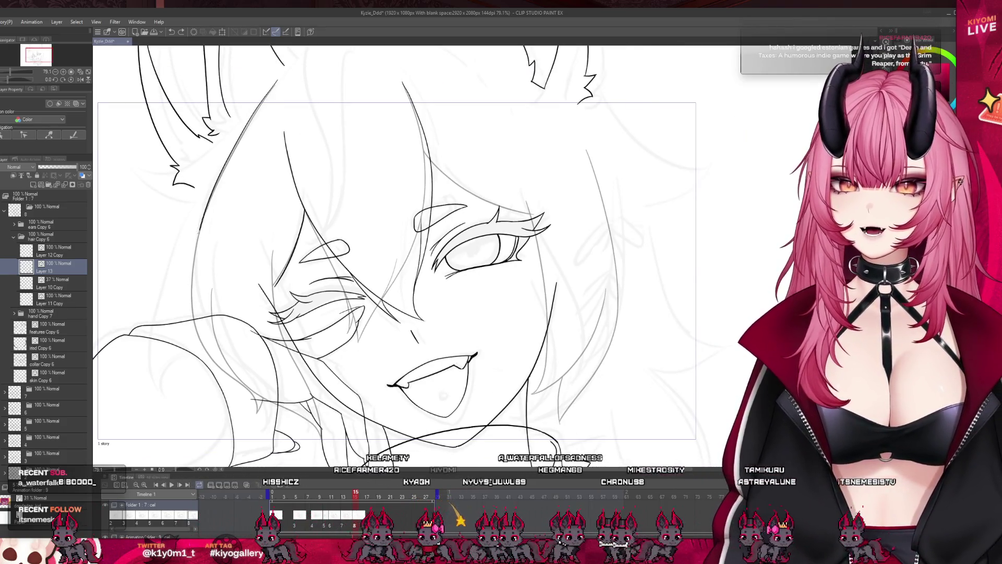
- Ink one hair strand curving down the face's left side past the winking eye, redrawing until right
{"action": "left_click_drag", "start_coordinate": [204, 213], "coordinate": [192, 300]}
{"action": "key", "text": "ctrl+z"}
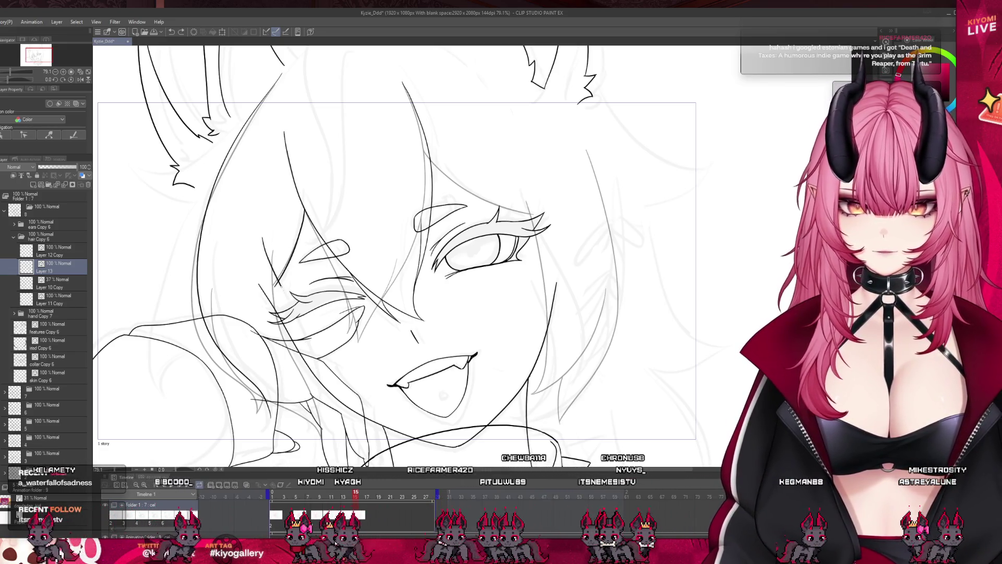
{"action": "left_click_drag", "start_coordinate": [264, 243], "coordinate": [312, 369]}
{"action": "key", "text": "ctrl+z"}
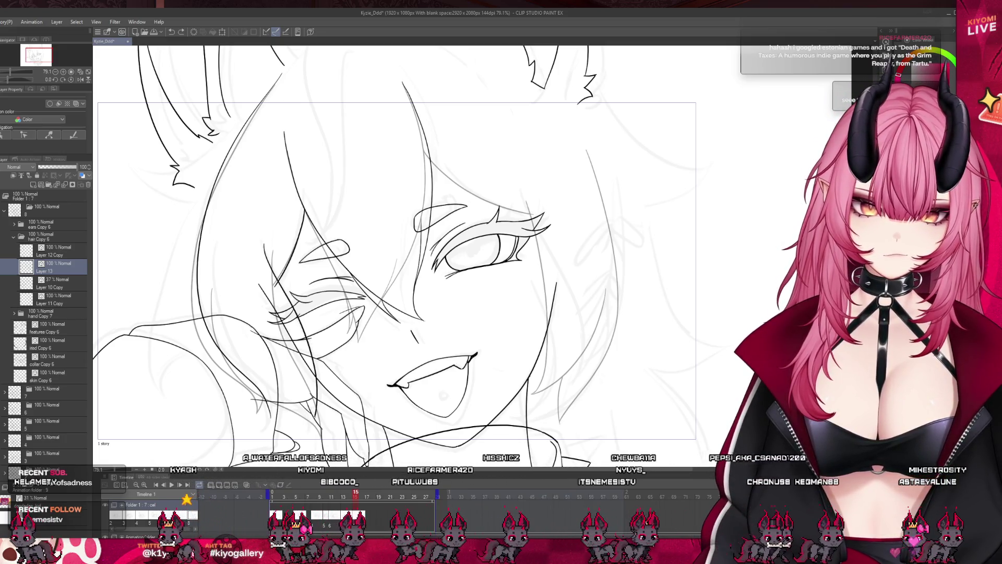
{"action": "scroll", "coordinate": [396, 256], "scroll_direction": "up", "scroll_amount": 2}
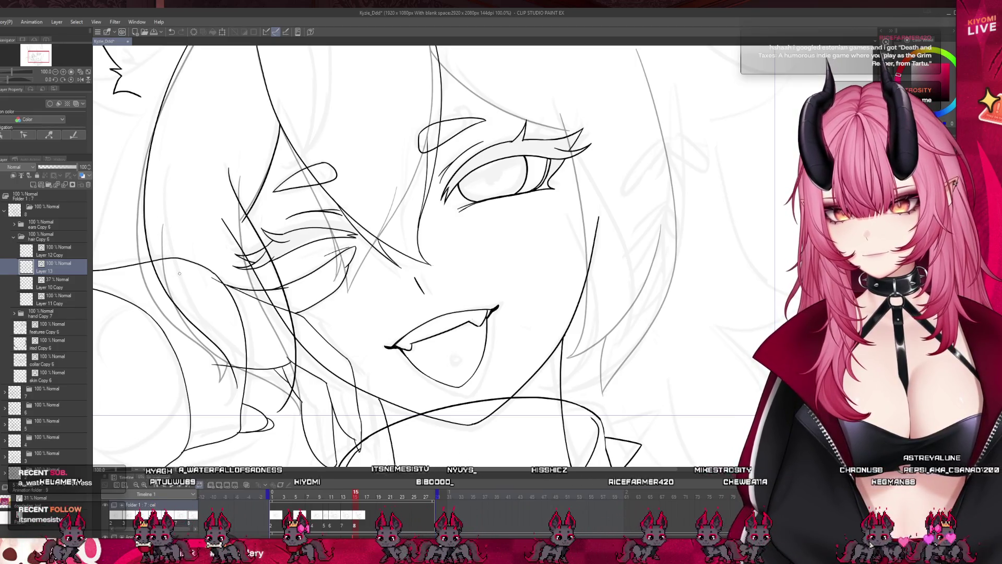
{"action": "left_click_drag", "start_coordinate": [167, 225], "coordinate": [254, 358]}
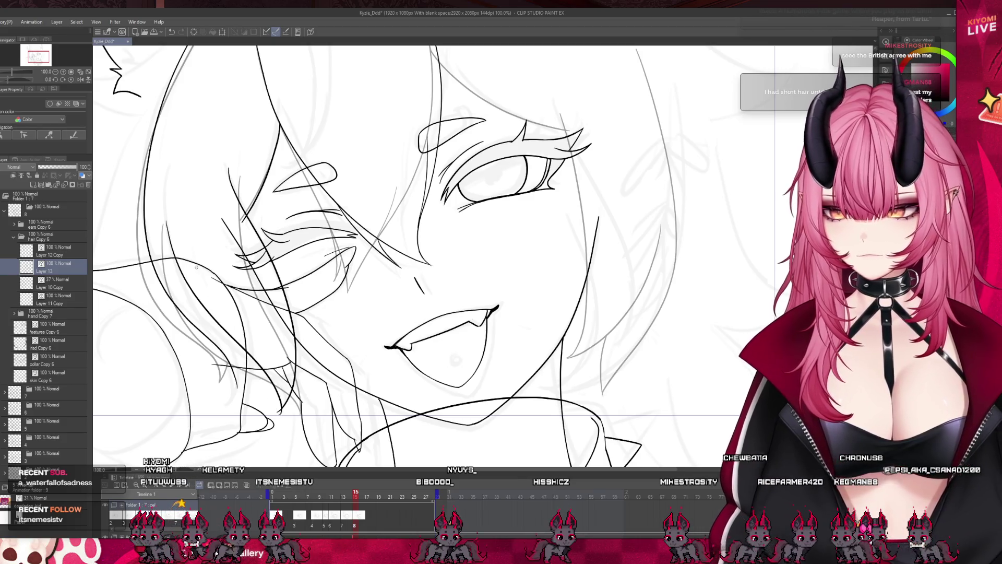
{"action": "key", "text": "ctrl+z"}
{"action": "mouse_move", "coordinate": [163, 214]}
{"action": "left_mouse_down"}
{"action": "mouse_move", "coordinate": [188, 285]}
{"action": "mouse_move", "coordinate": [243, 353]}
{"action": "left_mouse_up"}
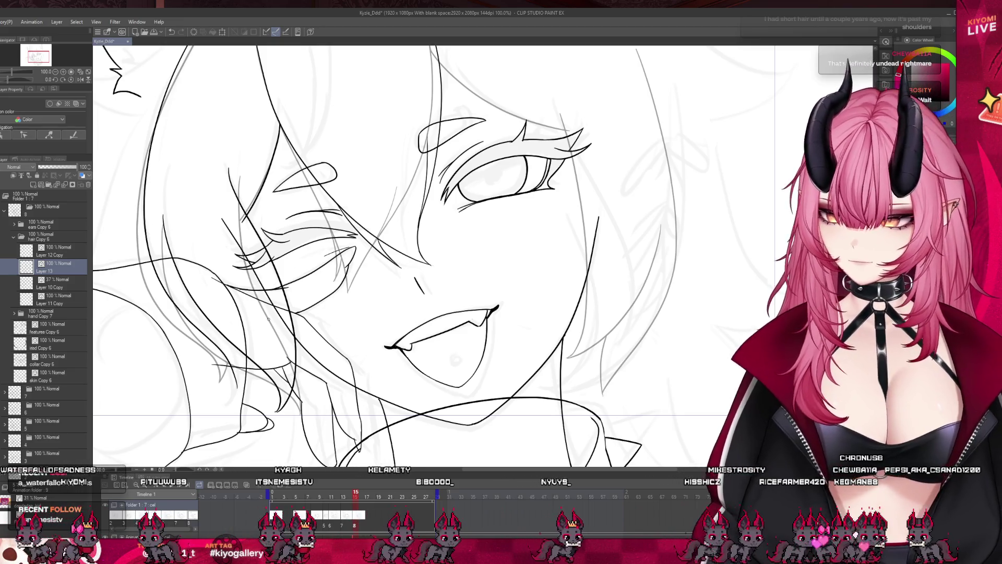
{"action": "scroll", "coordinate": [273, 415], "scroll_direction": "up", "scroll_amount": 2}
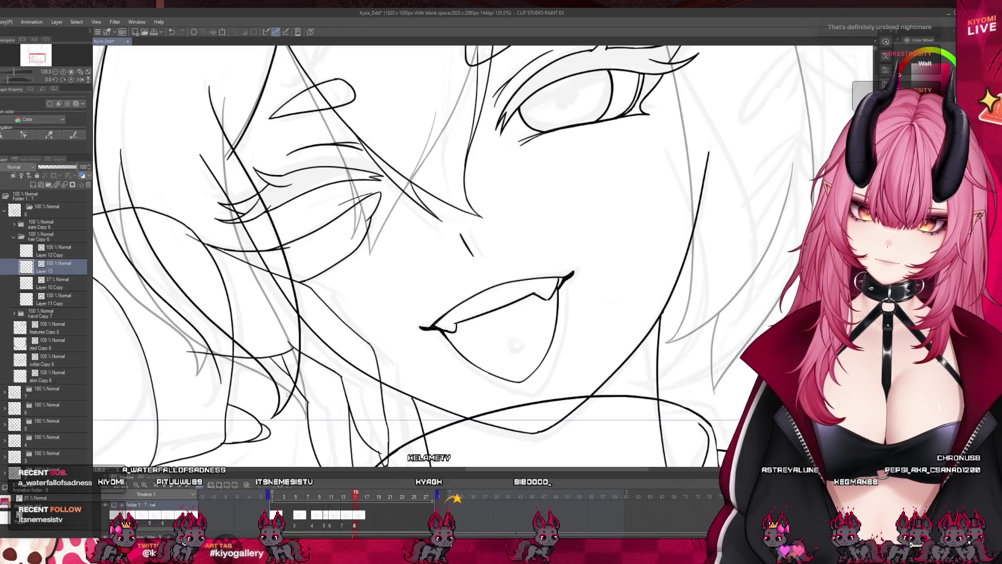
{"action": "scroll", "coordinate": [351, 336], "scroll_direction": "down", "scroll_amount": 2}
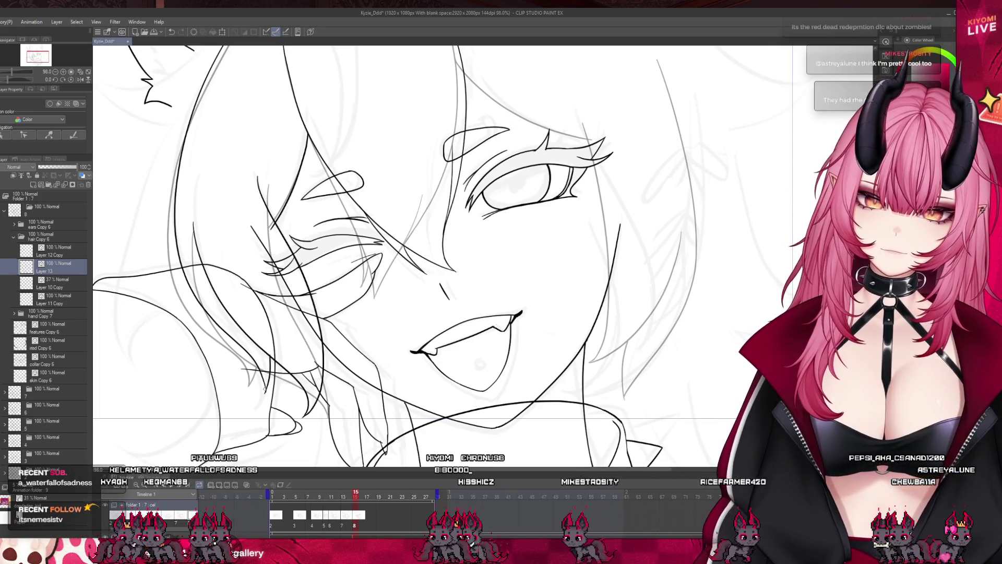
{"action": "key", "text": "ctrl+minus"}
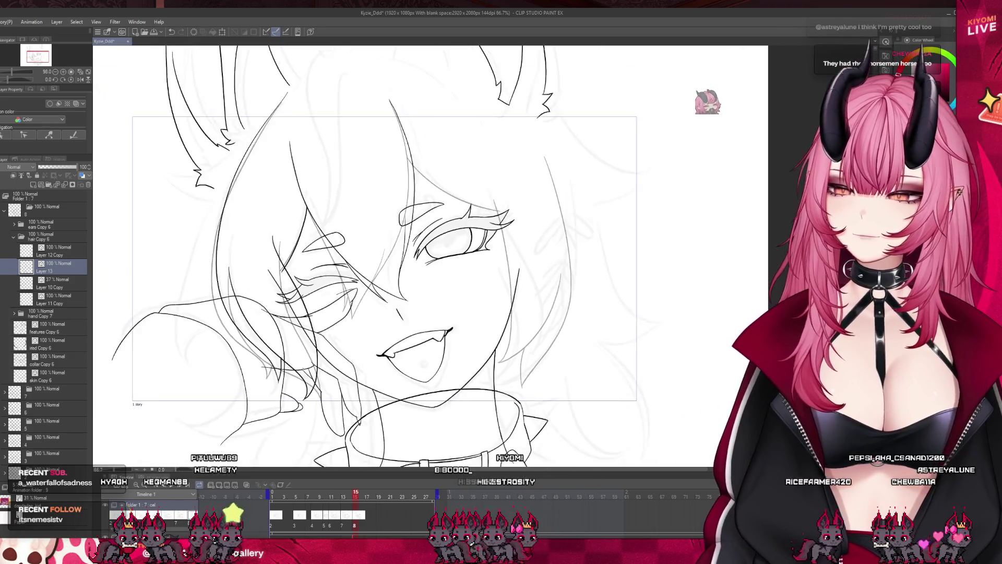
{"action": "key", "text": "ctrl+minus"}
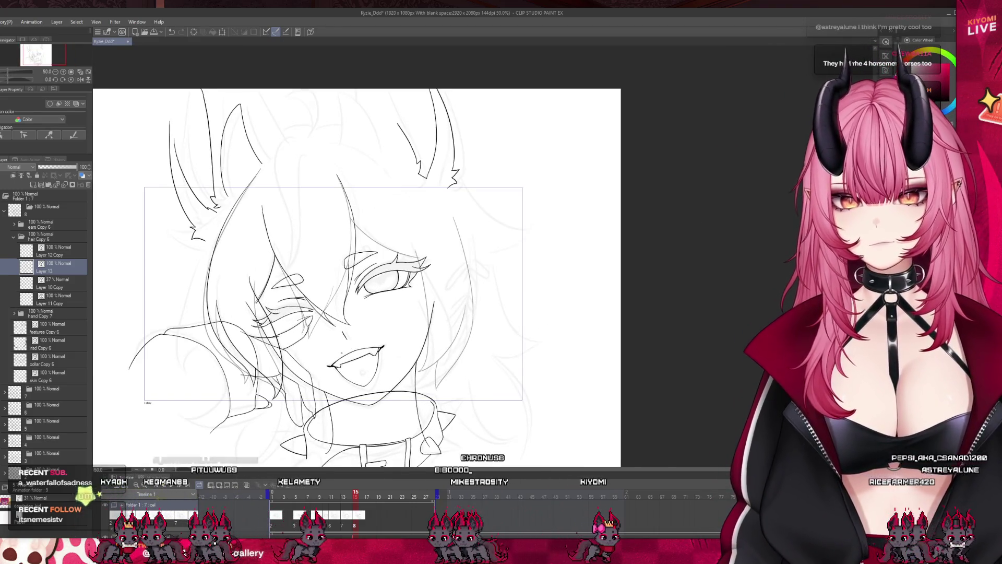
{"action": "scroll", "coordinate": [227, 286], "scroll_direction": "up", "scroll_amount": 4}
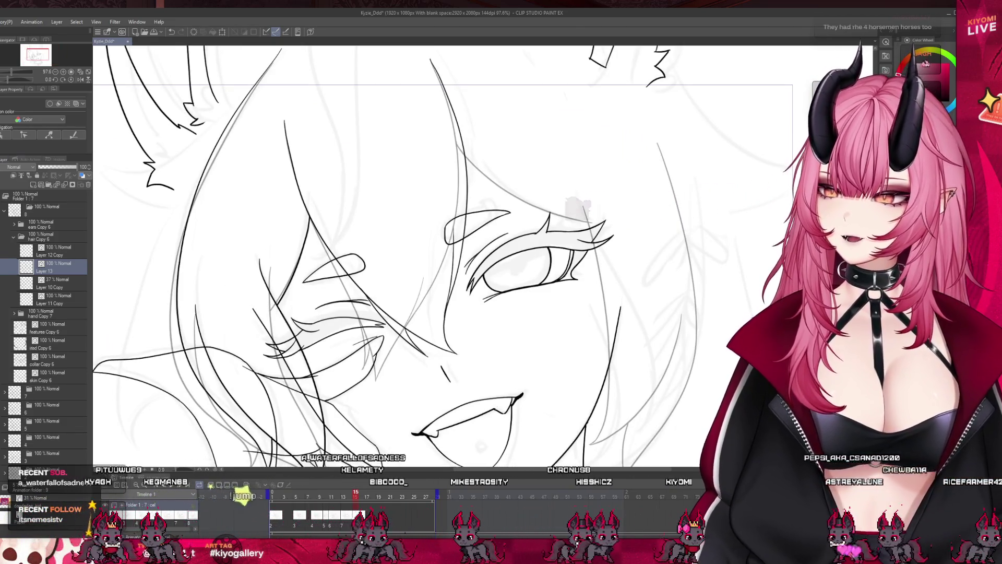
{"action": "scroll", "coordinate": [314, 269], "scroll_direction": "down", "scroll_amount": 5}
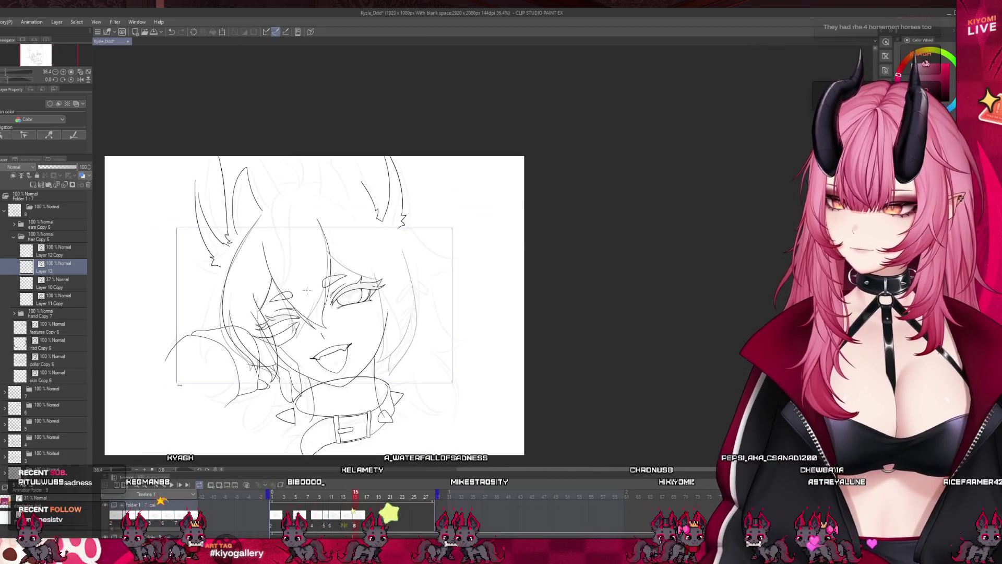
{"action": "scroll", "coordinate": [313, 269], "scroll_direction": "up", "scroll_amount": 1}
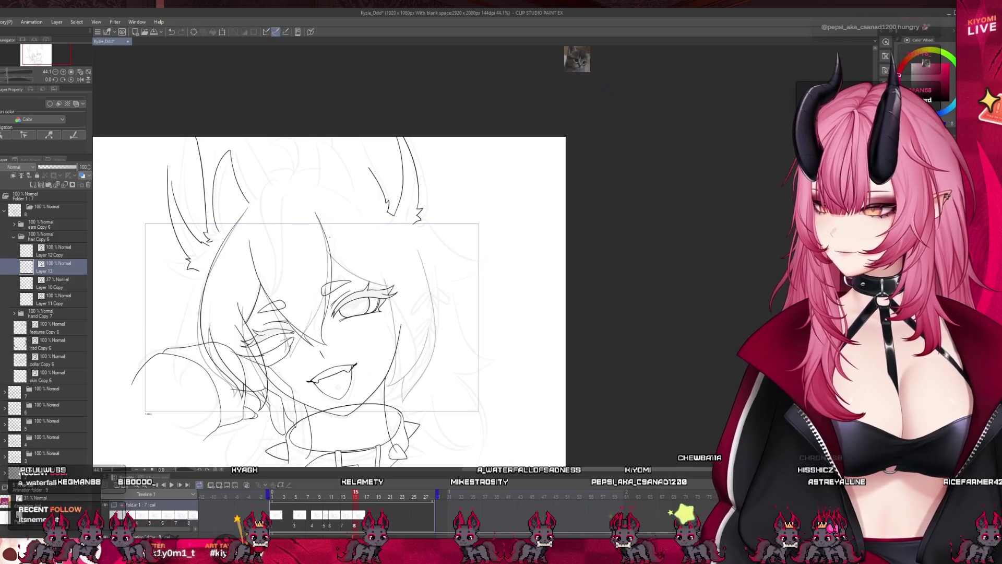
{"action": "scroll", "coordinate": [384, 285], "scroll_direction": "up", "scroll_amount": 5}
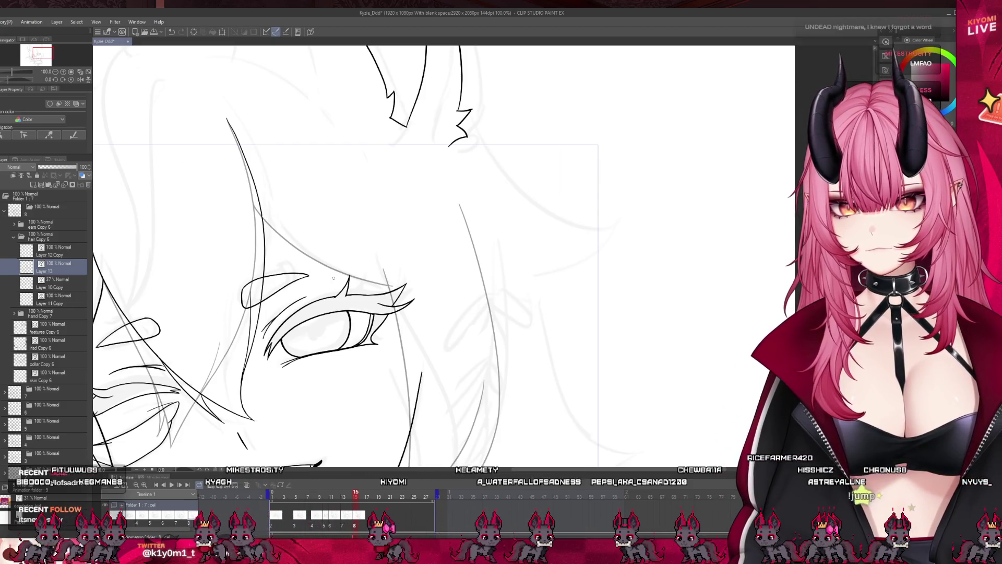
{"action": "left_click_drag", "start_coordinate": [263, 222], "coordinate": [382, 284]}
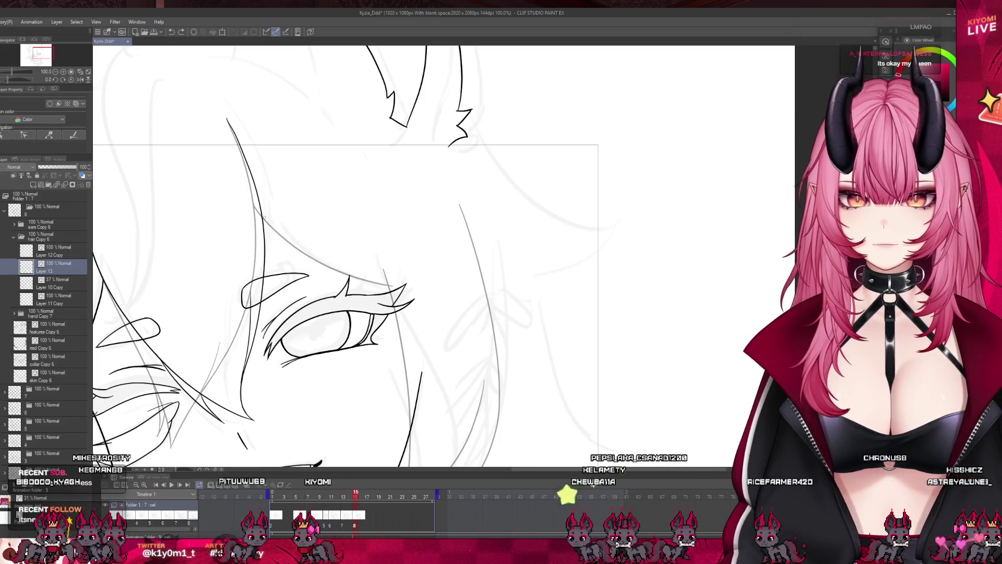
{"action": "left_click_drag", "start_coordinate": [344, 275], "coordinate": [390, 287]}
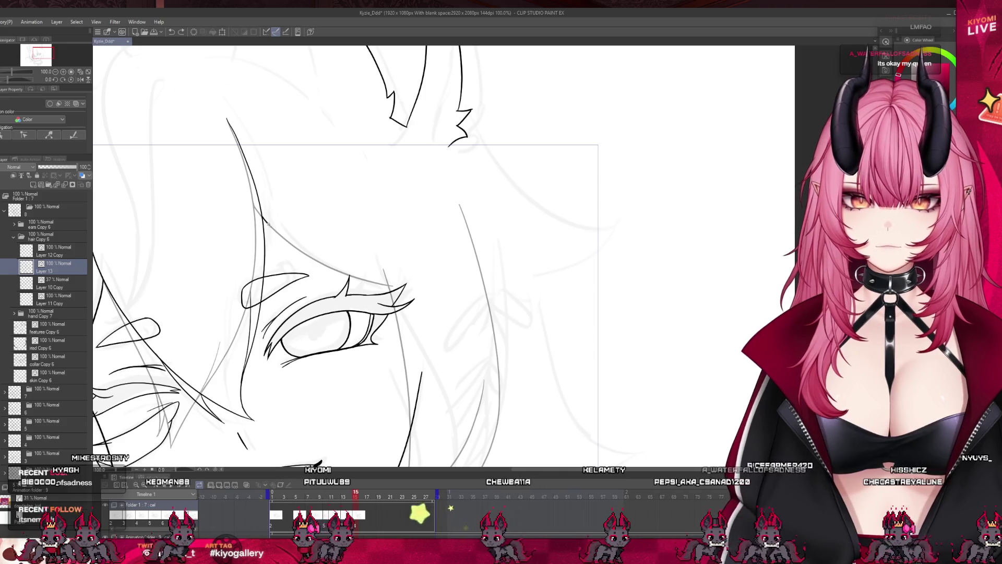
{"action": "scroll", "coordinate": [369, 263], "scroll_direction": "down", "scroll_amount": 3}
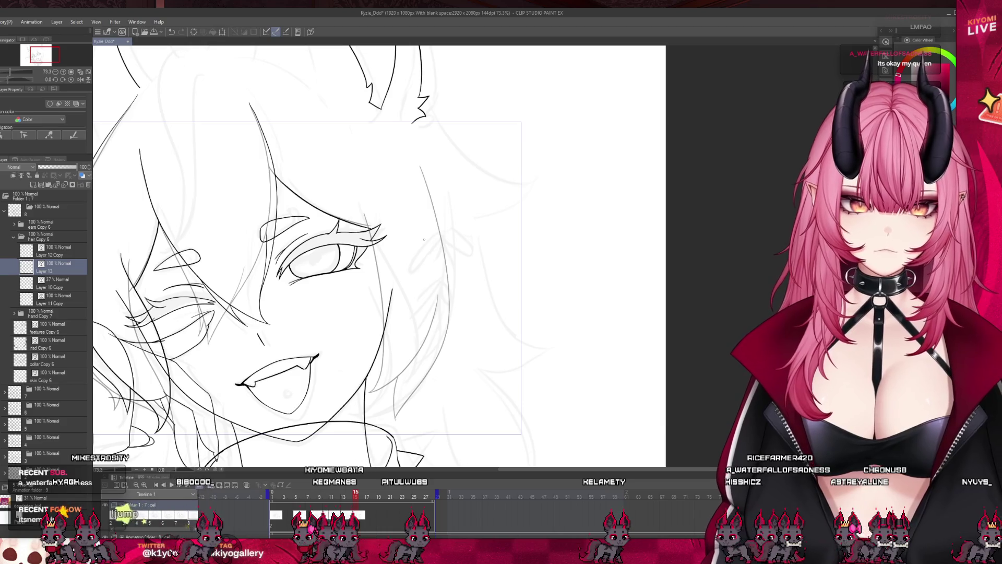
{"action": "left_click", "coordinate": [343, 493]}
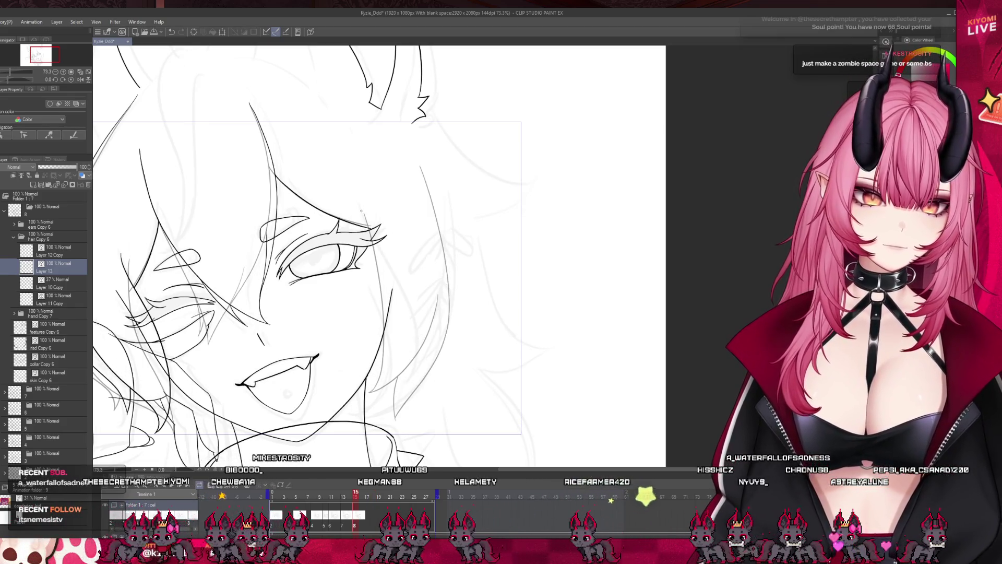
- Ink a curved hair line and long right hair edge beside the open eye, redoing misdrawn strokes
{"action": "left_click_drag", "start_coordinate": [359, 206], "coordinate": [372, 243]}
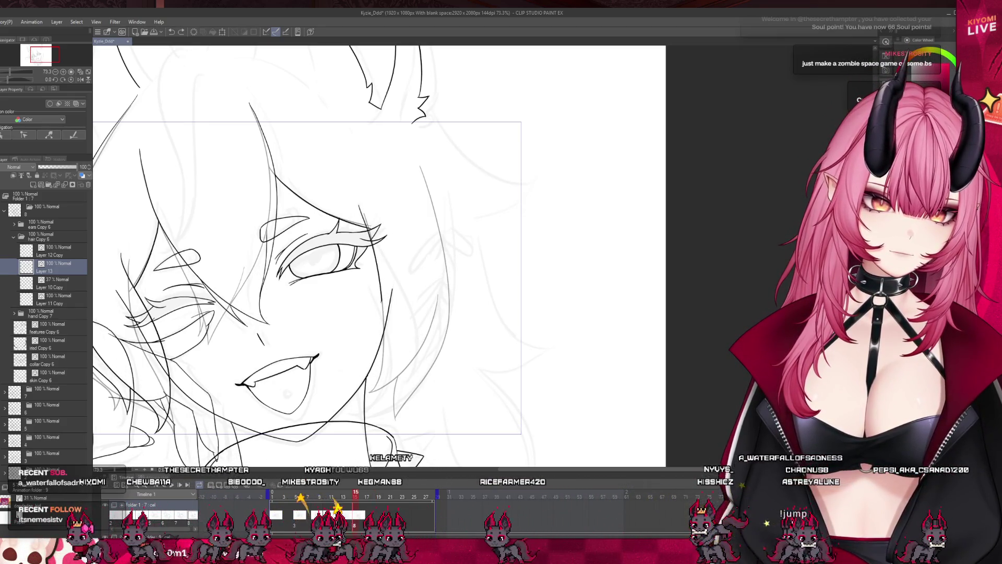
{"action": "left_click_drag", "start_coordinate": [340, 375], "coordinate": [430, 295]}
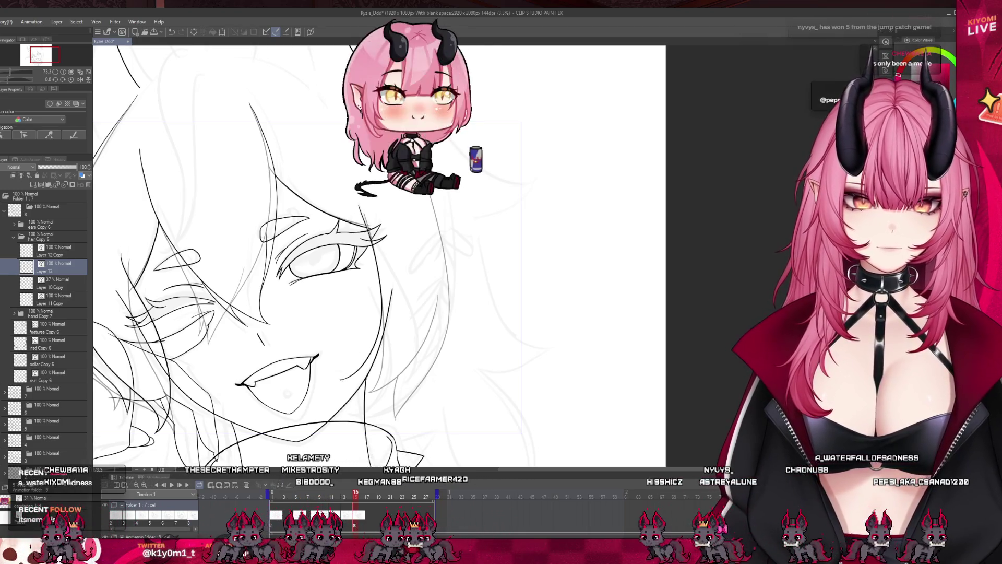
{"action": "key", "text": "ctrl+z"}
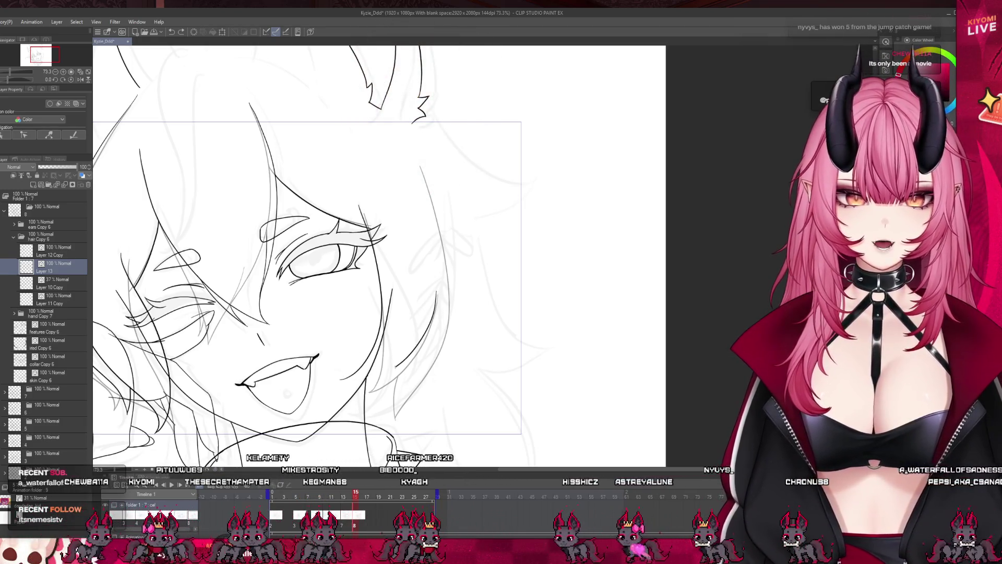
{"action": "left_click_drag", "start_coordinate": [427, 313], "coordinate": [340, 379]}
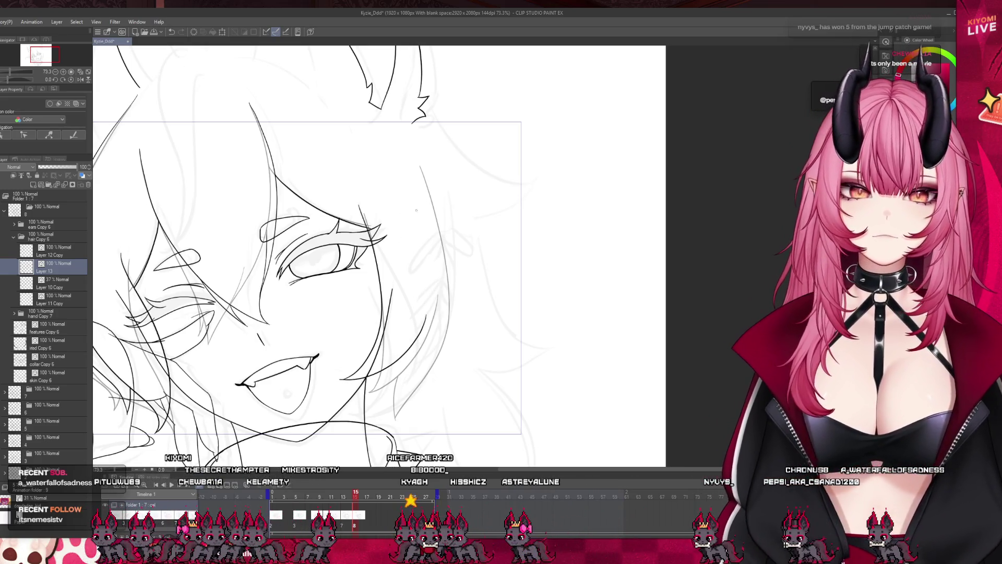
{"action": "left_click_drag", "start_coordinate": [425, 168], "coordinate": [452, 307]}
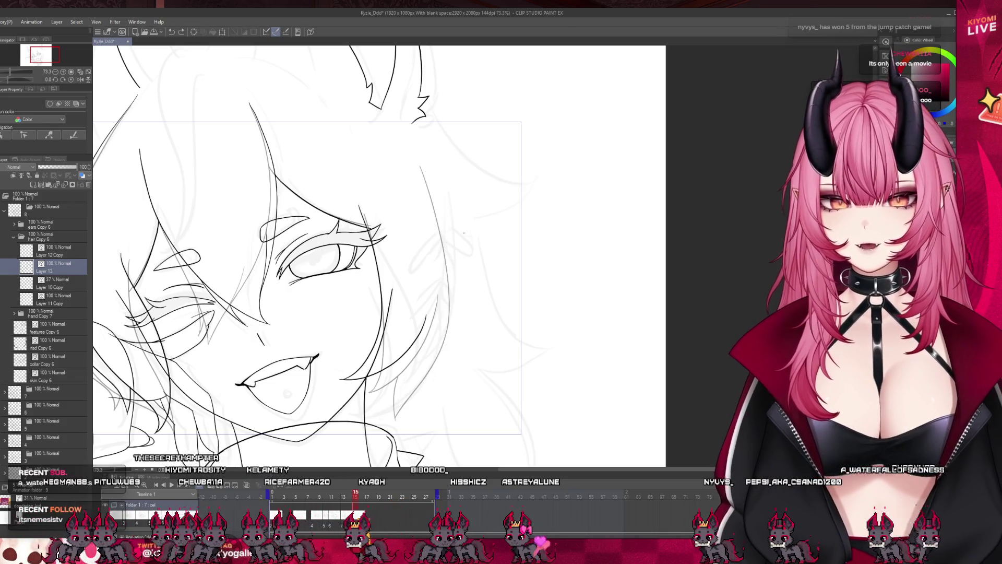
{"action": "key", "text": "ctrl+z"}
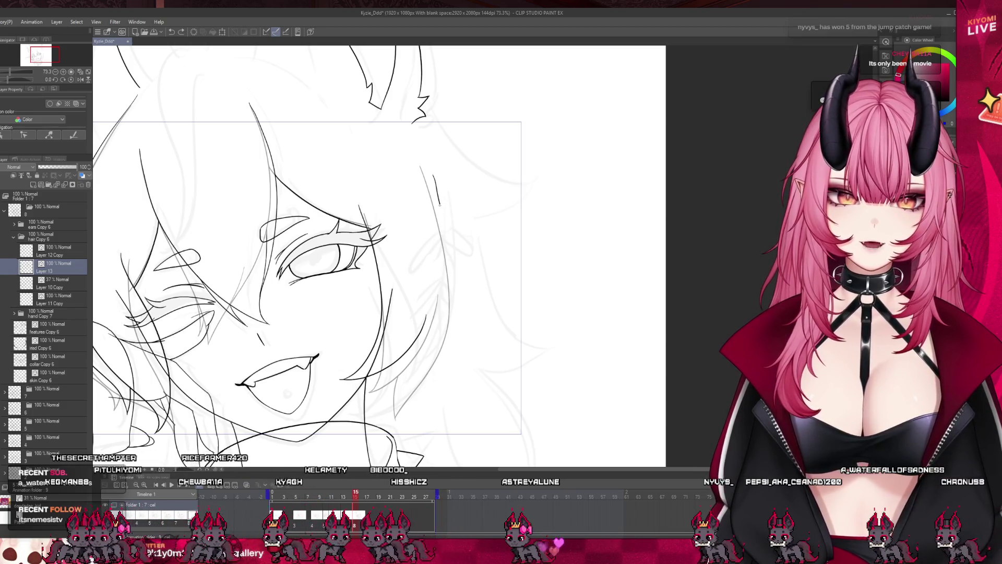
{"action": "key", "text": "ctrl+z"}
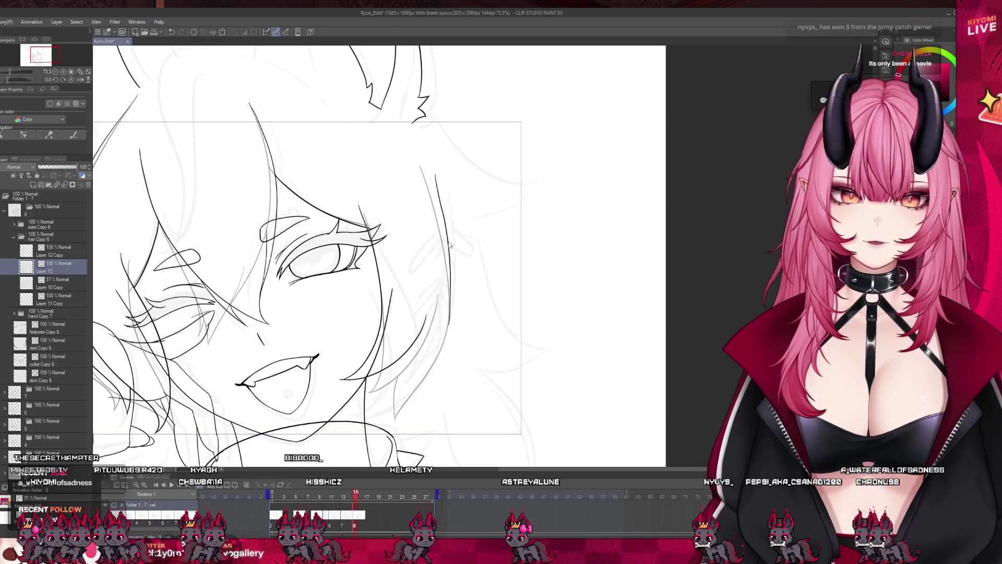
{"action": "key", "text": "ctrl+z"}
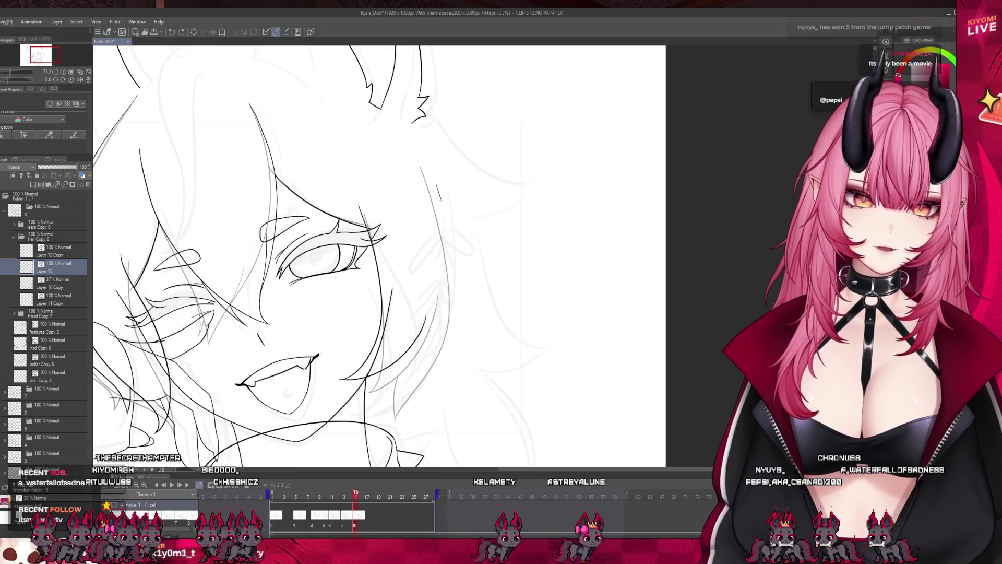
{"action": "left_click_drag", "start_coordinate": [437, 185], "coordinate": [450, 305]}
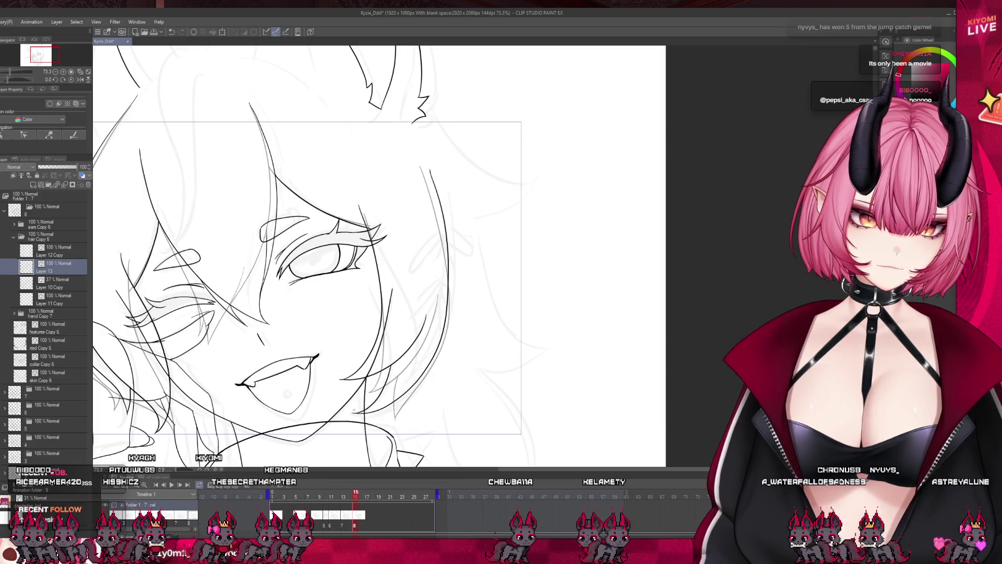
{"action": "scroll", "coordinate": [412, 339], "scroll_direction": "down", "scroll_amount": 2}
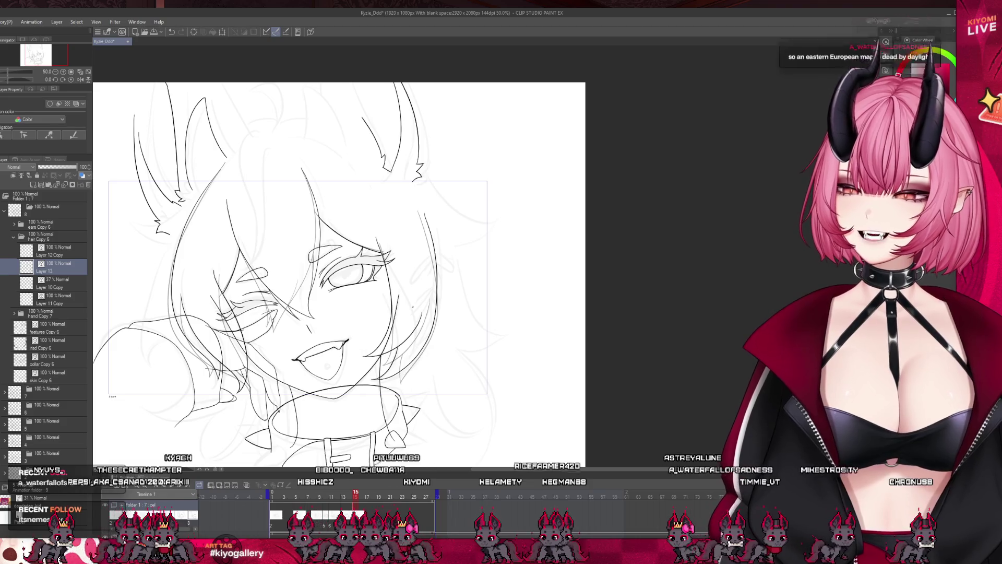
- Pan and zoom, return to frame 15, then select Layer 11 Copy and fade its hair sketch
{"action": "left_click_drag", "start_coordinate": [515, 306], "coordinate": [355, 204]}
{"action": "scroll", "coordinate": [339, 292], "scroll_direction": "down", "scroll_amount": 2}
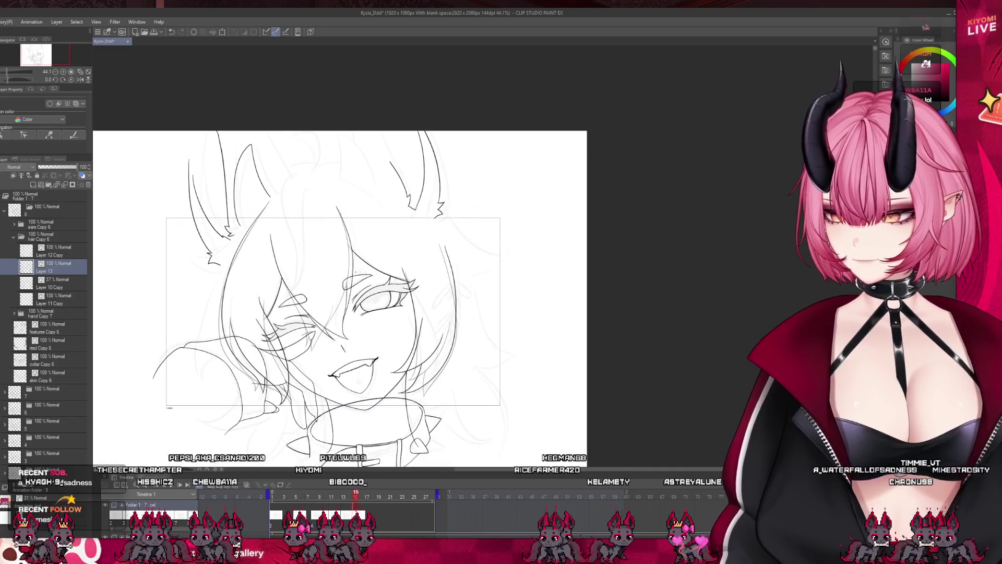
{"action": "left_click_drag", "start_coordinate": [368, 496], "coordinate": [359, 499]}
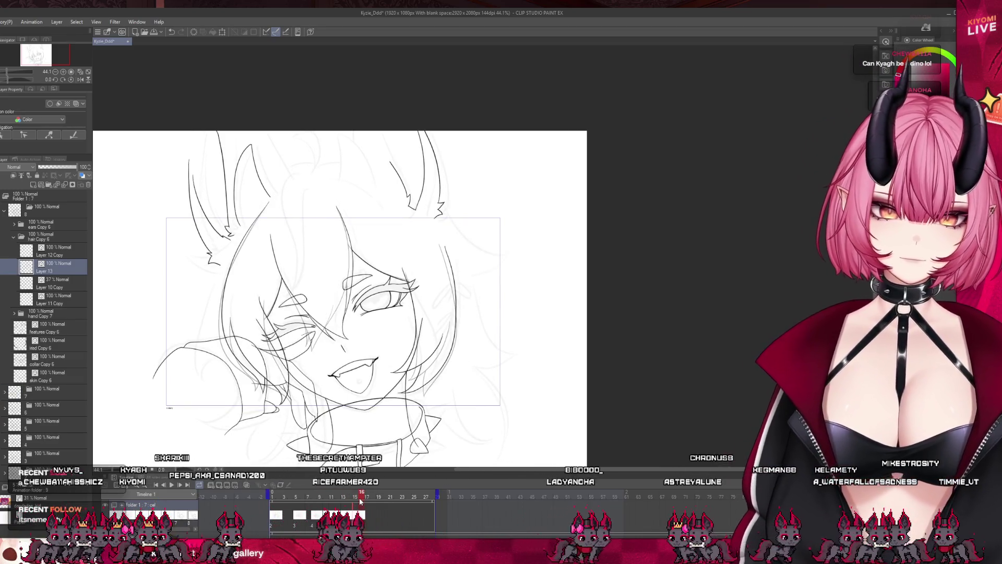
{"action": "scroll", "coordinate": [334, 298], "scroll_direction": "up", "scroll_amount": 2}
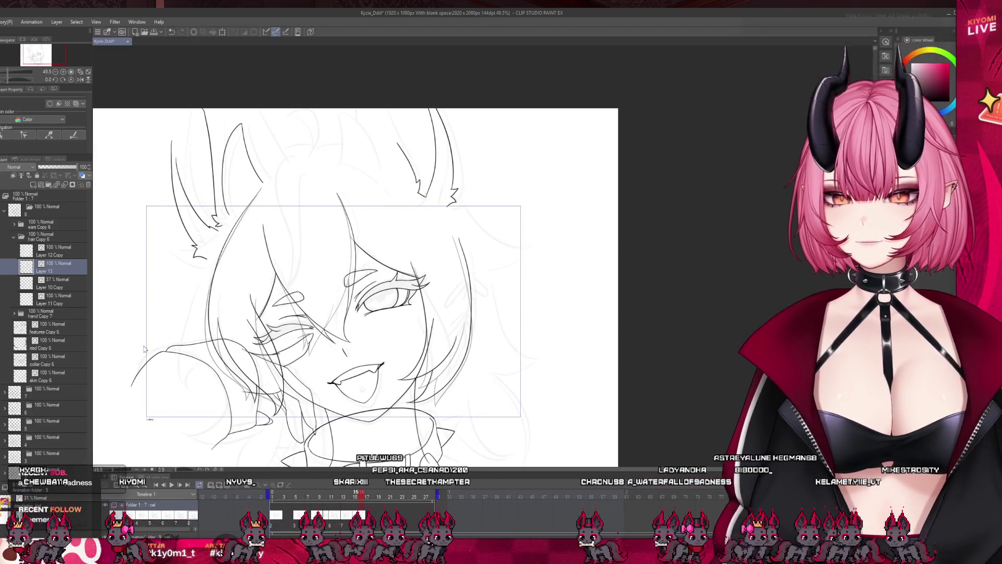
{"action": "left_click", "coordinate": [50, 298]}
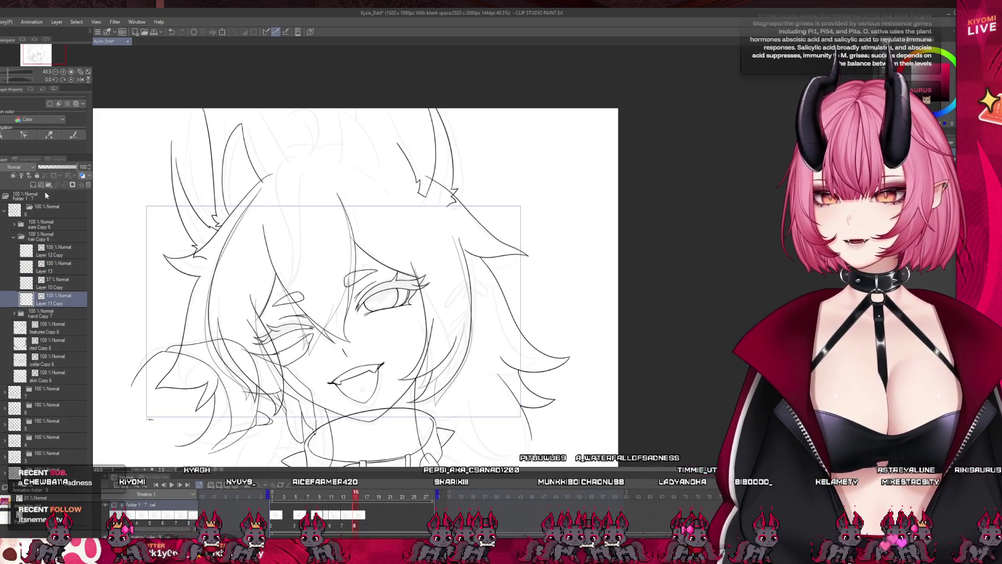
{"action": "left_click", "coordinate": [54, 166]}
- Add a new Layer 14 above the faded sketch and scrub the animation back to frame 7
{"action": "left_click", "coordinate": [39, 184]}
{"action": "scroll", "coordinate": [205, 319], "scroll_direction": "down", "scroll_amount": 2}
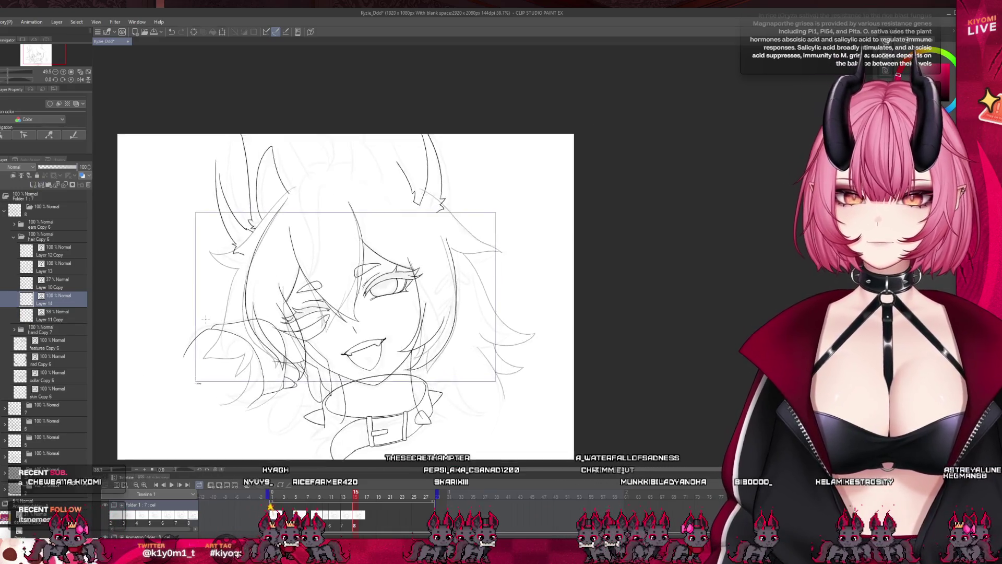
{"action": "scroll", "coordinate": [206, 319], "scroll_direction": "up", "scroll_amount": 2}
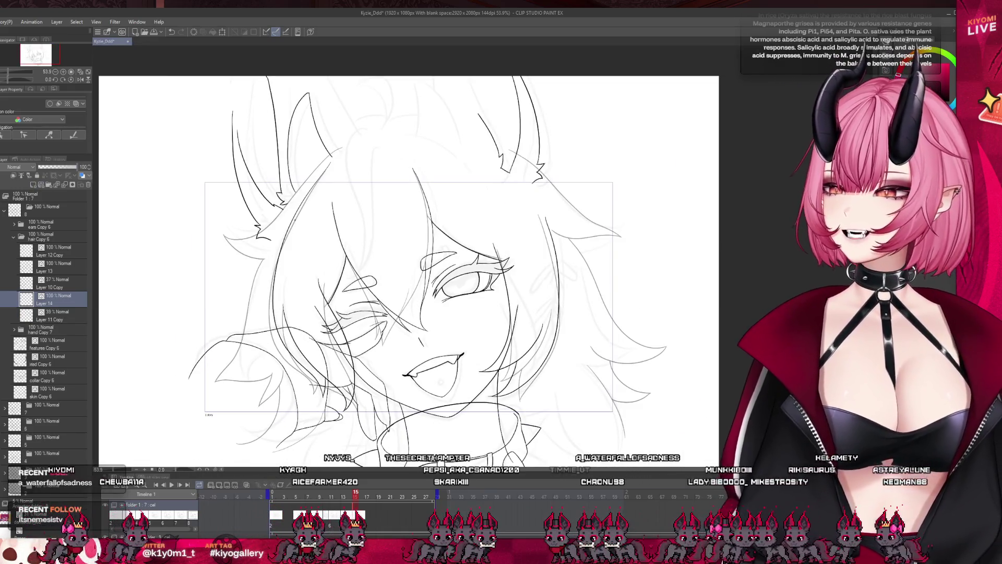
{"action": "scroll", "coordinate": [280, 178], "scroll_direction": "up", "scroll_amount": 2}
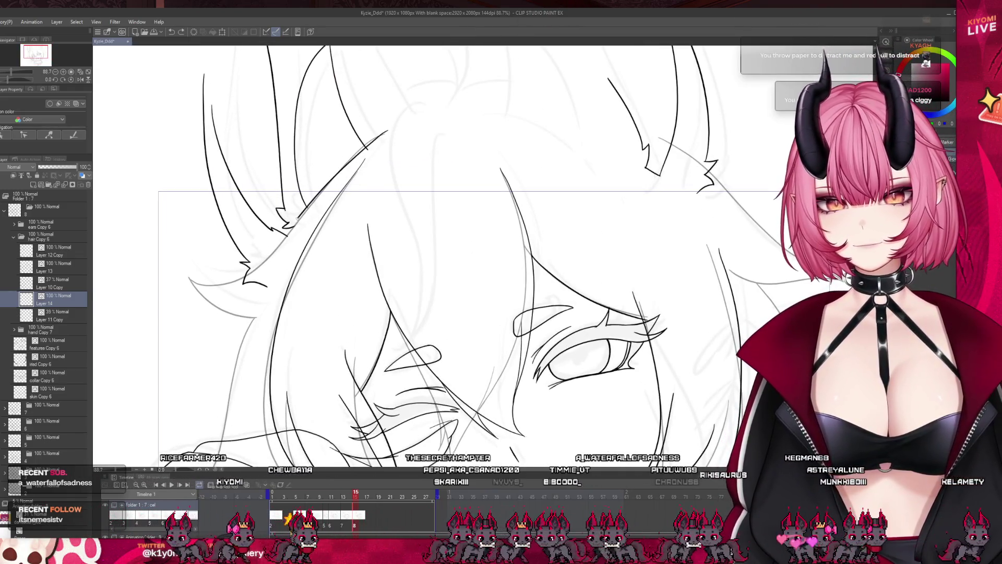
{"action": "mouse_move", "coordinate": [355, 483]}
{"action": "left_mouse_down"}
{"action": "mouse_move", "coordinate": [316, 501]}
{"action": "mouse_move", "coordinate": [350, 517]}
{"action": "mouse_move", "coordinate": [356, 493]}
{"action": "left_mouse_up"}
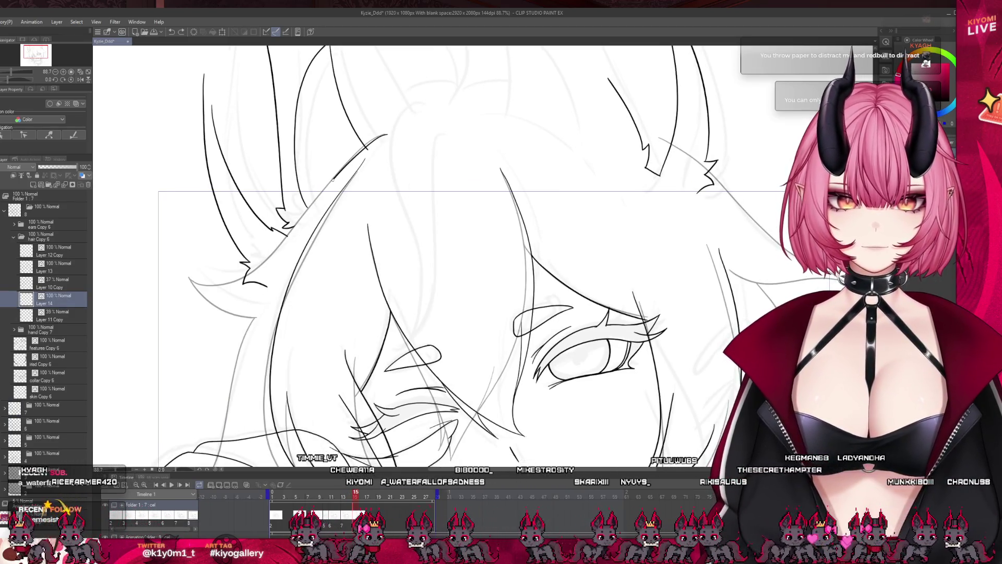
- Redraw the long left hair stroke from the top and its strand tip, undoing a misdrawn strand
{"action": "key", "text": "ctrl+z"}
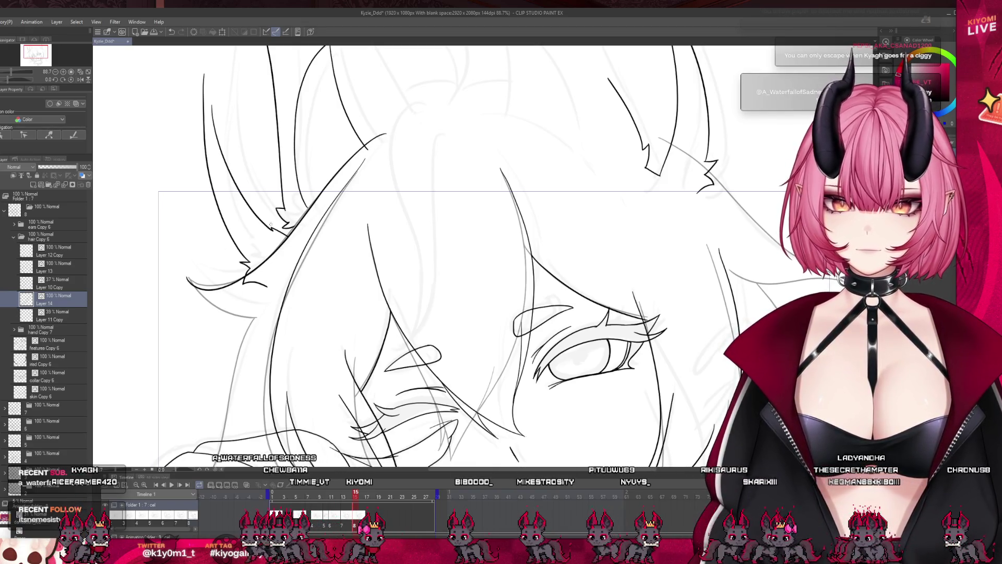
{"action": "key", "text": "ctrl+z"}
{"action": "mouse_move", "coordinate": [386, 135]}
{"action": "left_mouse_down"}
{"action": "mouse_move", "coordinate": [324, 188]}
{"action": "mouse_move", "coordinate": [276, 250]}
{"action": "left_mouse_up"}
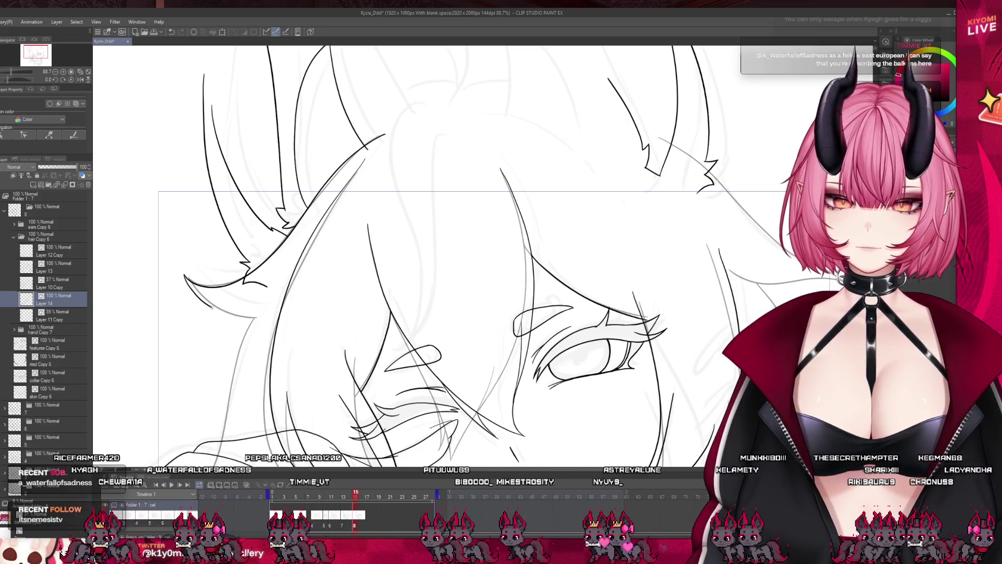
{"action": "left_click_drag", "start_coordinate": [210, 307], "coordinate": [261, 317]}
{"action": "left_click_drag", "start_coordinate": [187, 278], "coordinate": [259, 313]}
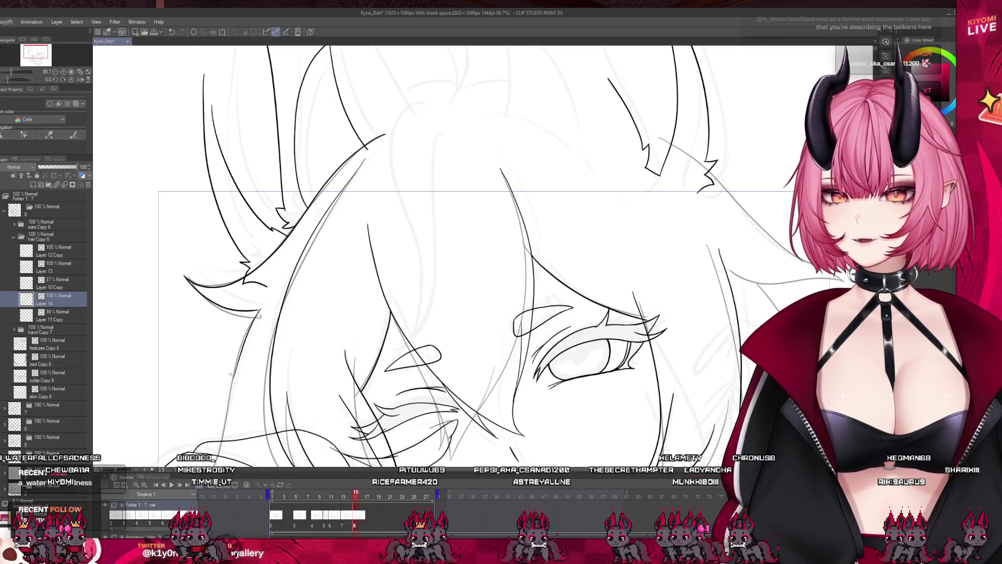
{"action": "key", "text": "ctrl+z"}
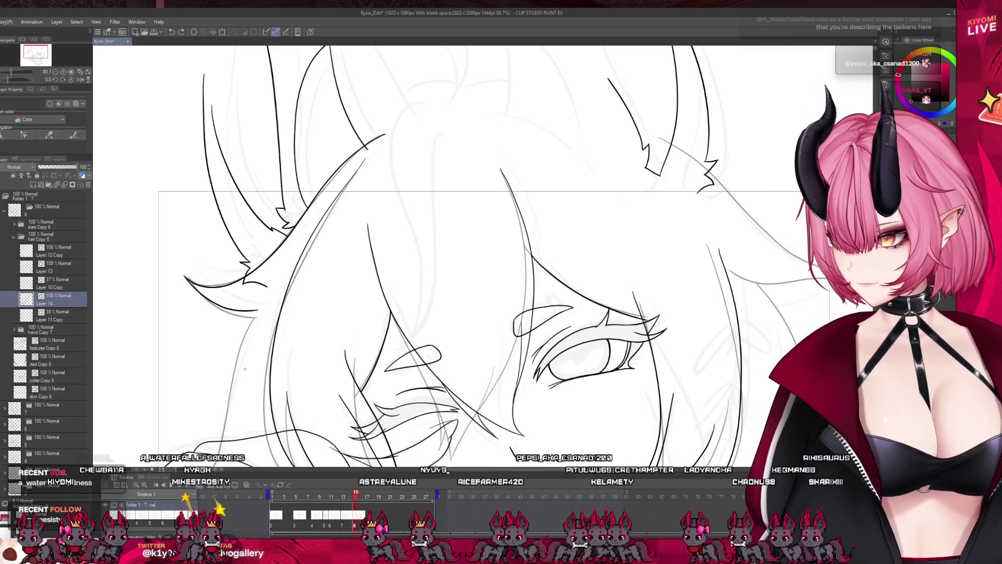
{"action": "scroll", "coordinate": [243, 370], "scroll_direction": "down", "scroll_amount": 5}
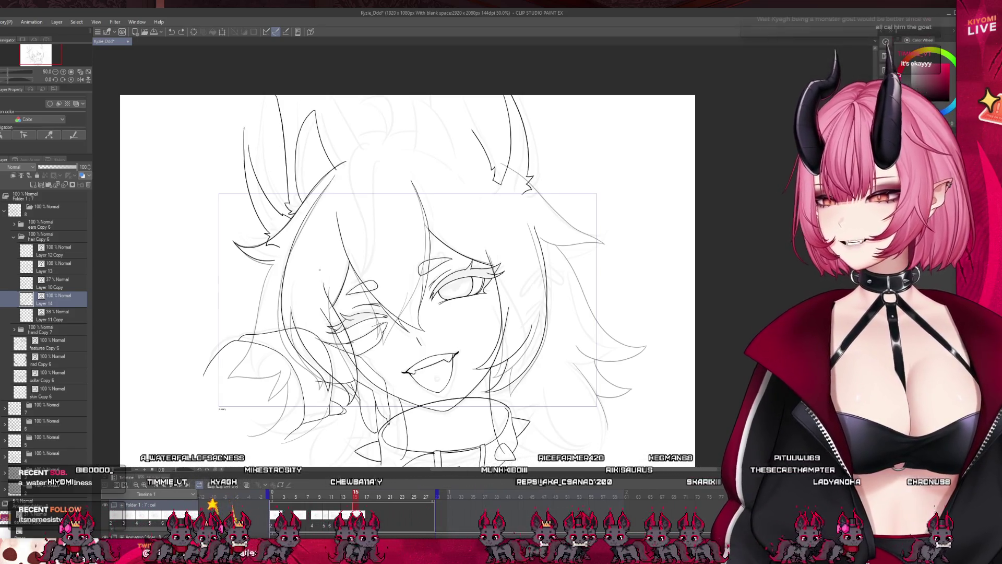
{"action": "scroll", "coordinate": [281, 295], "scroll_direction": "up", "scroll_amount": 2}
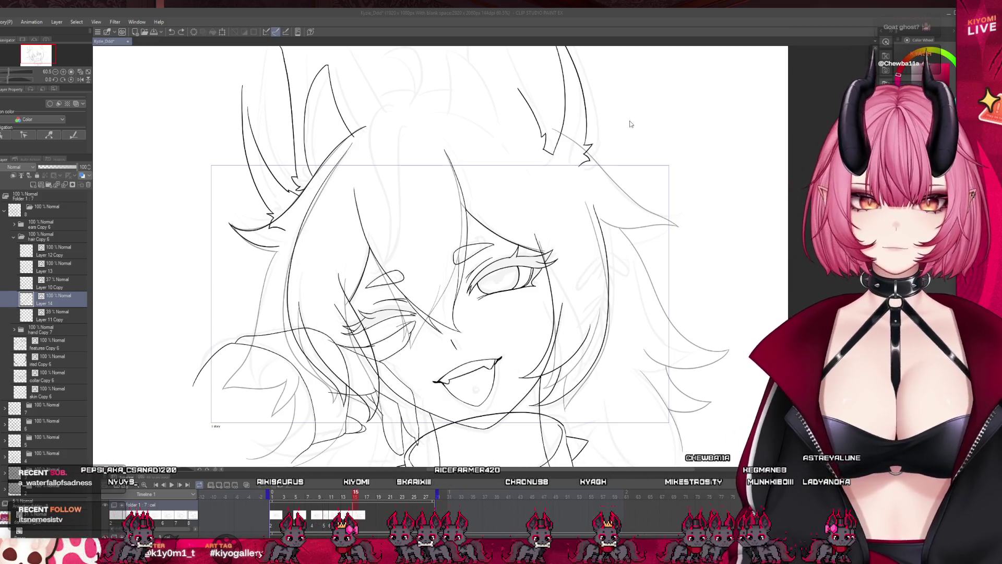
{"action": "scroll", "coordinate": [208, 338], "scroll_direction": "up", "scroll_amount": 3}
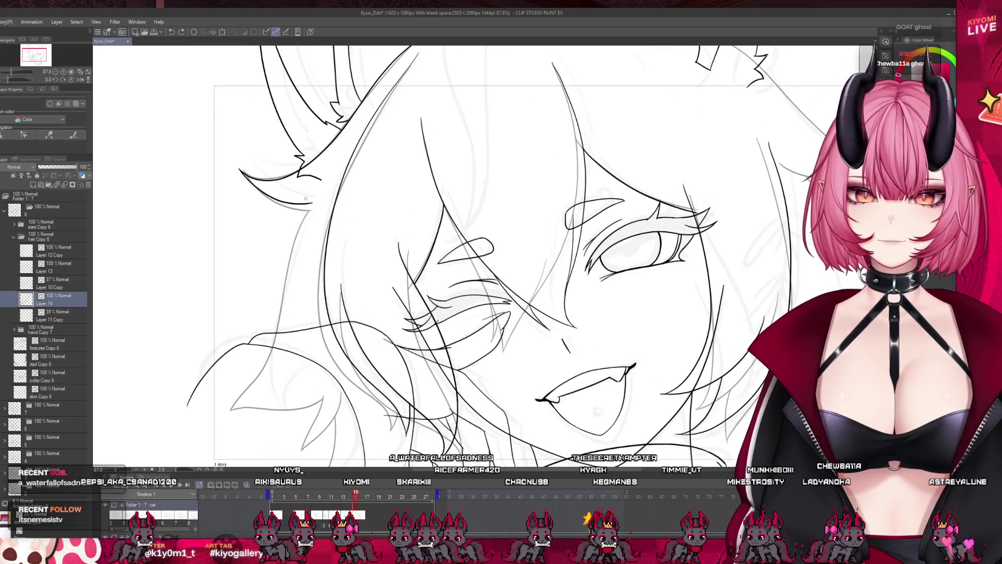
- Redraw the hair stroke longer, undo the lower-left strokes, and scrub back to frame 11
{"action": "left_click_drag", "start_coordinate": [313, 205], "coordinate": [283, 301]}
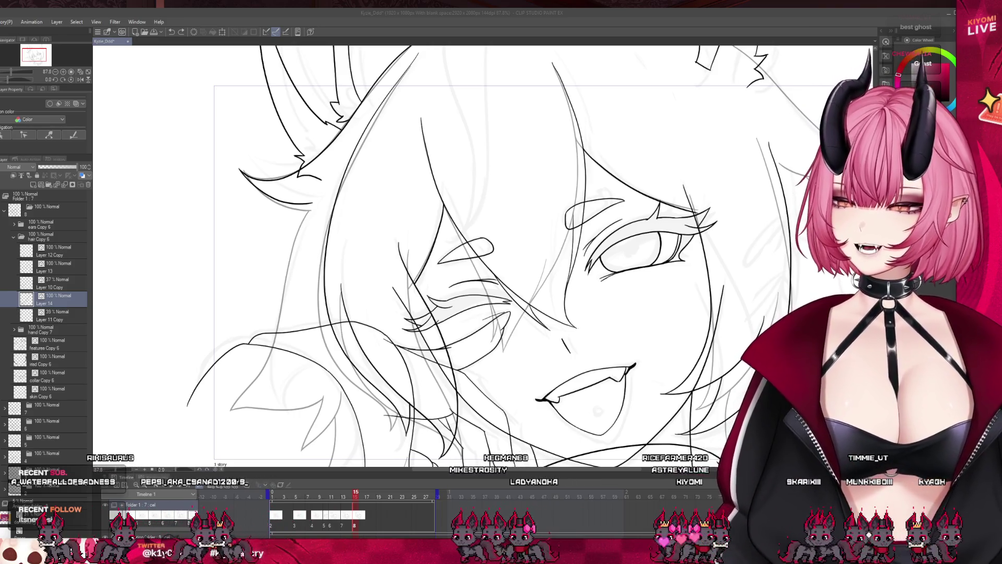
{"action": "left_click", "coordinate": [285, 291]}
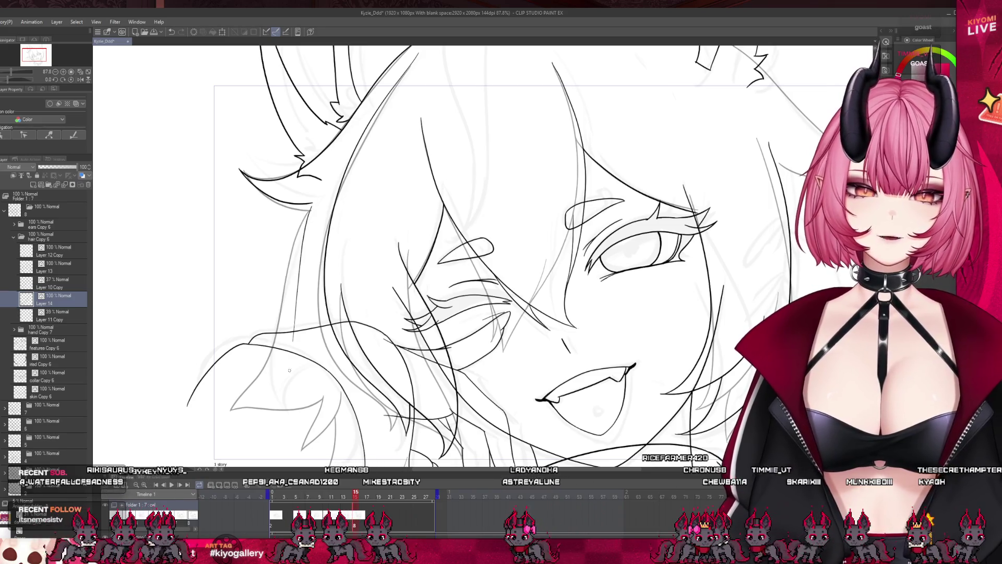
{"action": "key", "text": "ctrl+z"}
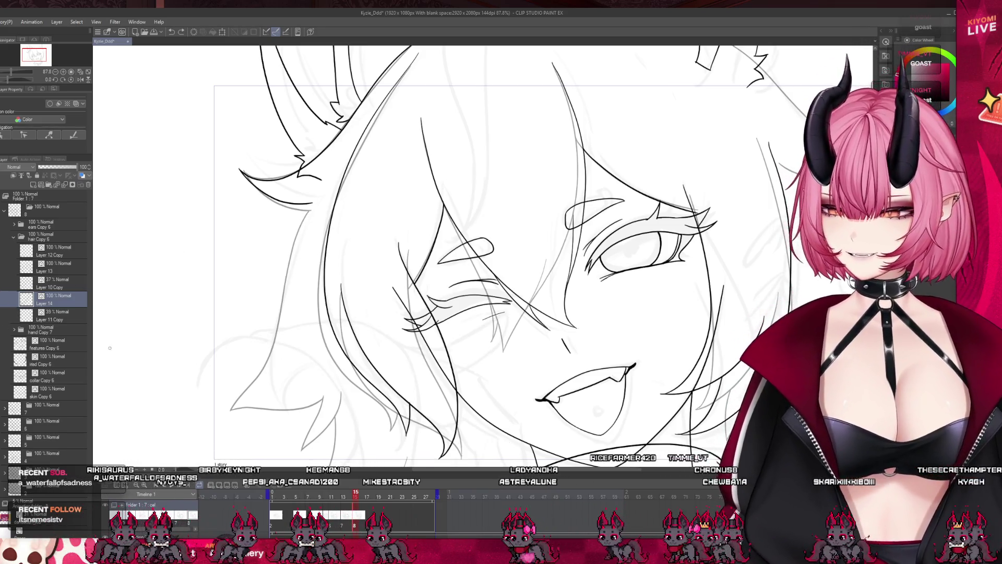
{"action": "scroll", "coordinate": [470, 251], "scroll_direction": "down", "scroll_amount": 2}
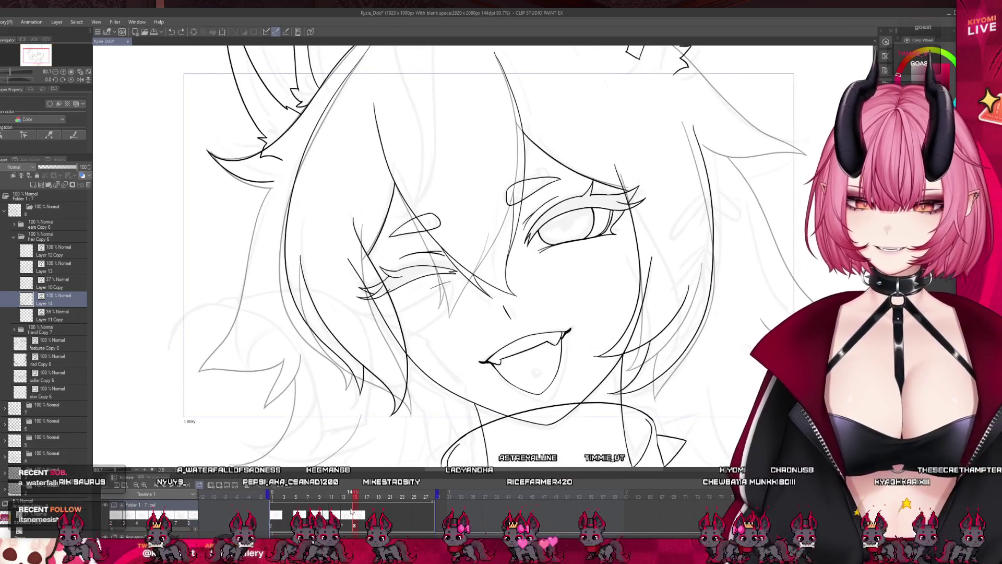
{"action": "mouse_move", "coordinate": [344, 496]}
{"action": "left_mouse_down"}
{"action": "mouse_move", "coordinate": [338, 502]}
{"action": "mouse_move", "coordinate": [358, 506]}
{"action": "left_mouse_up"}
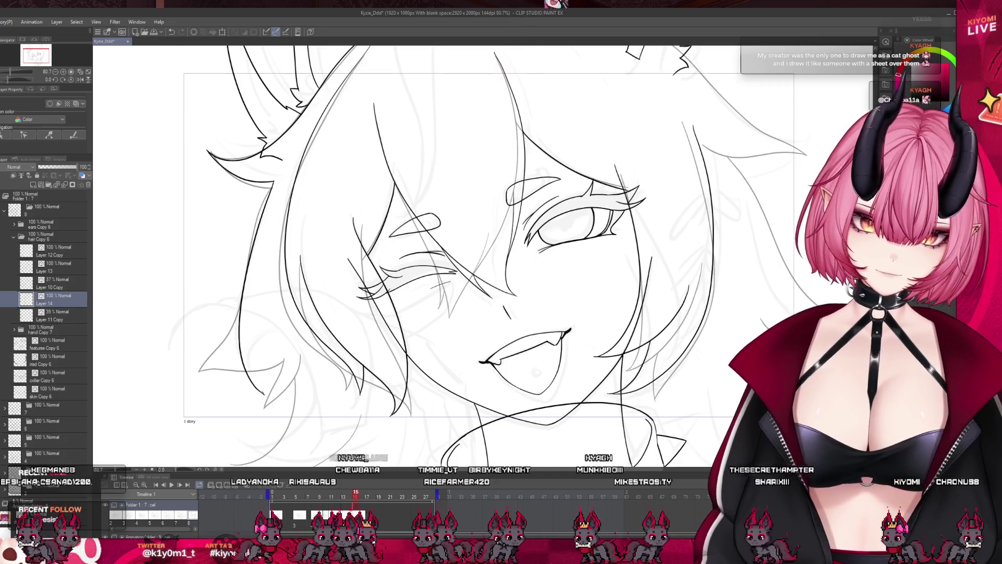
- Ink the left hair outline and a dark strand down to its lower tip, plus a short stroke
{"action": "left_click_drag", "start_coordinate": [280, 338], "coordinate": [263, 393]}
{"action": "key", "text": "ctrl+z"}
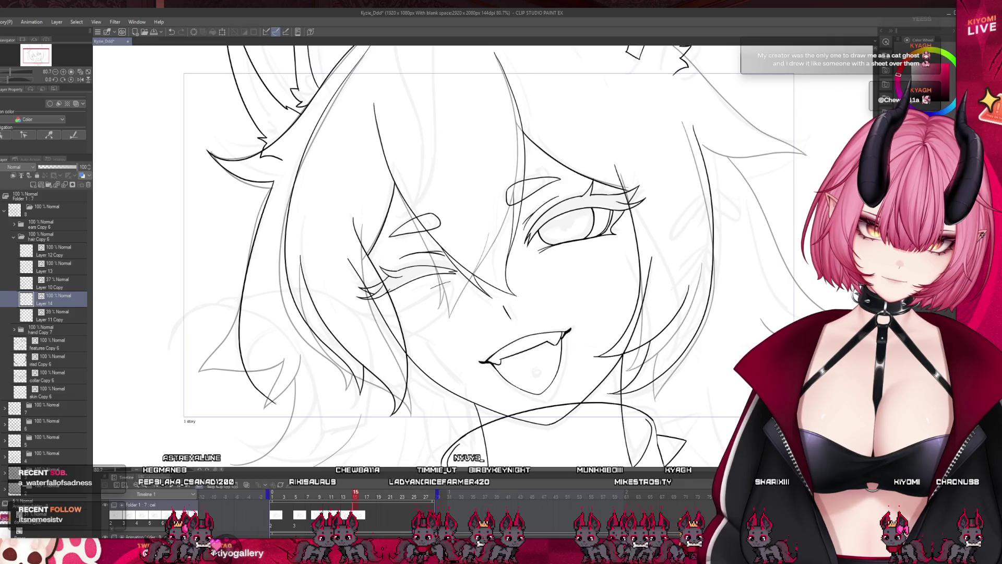
{"action": "key", "text": "ctrl+z"}
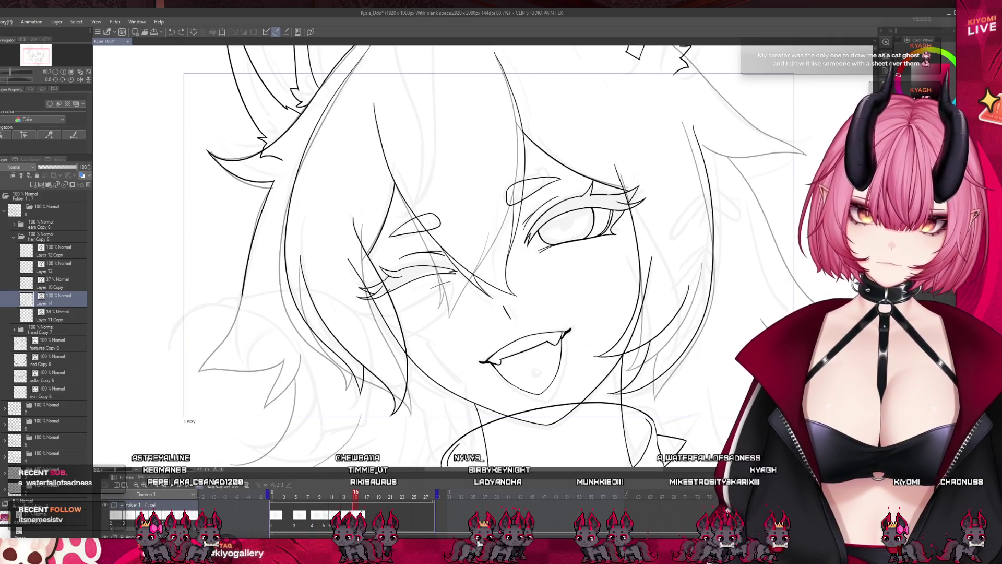
{"action": "left_click_drag", "start_coordinate": [243, 313], "coordinate": [254, 407]}
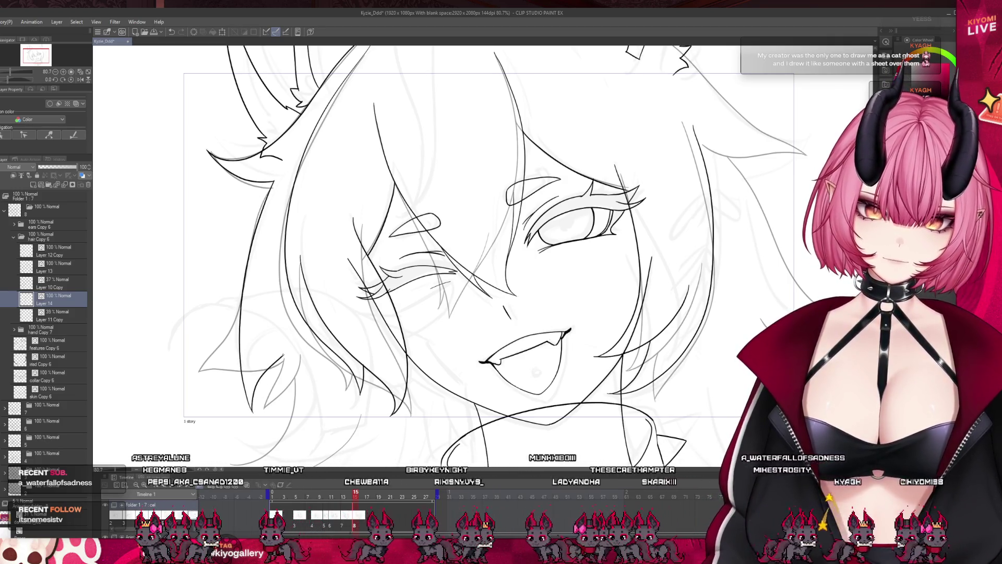
{"action": "left_click_drag", "start_coordinate": [279, 350], "coordinate": [255, 412]}
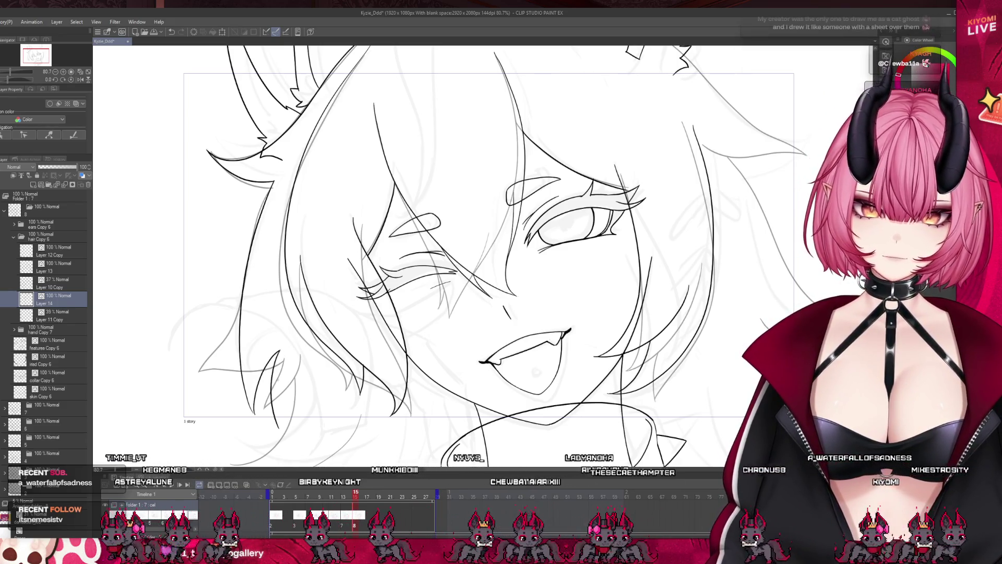
{"action": "key", "text": "ctrl+z"}
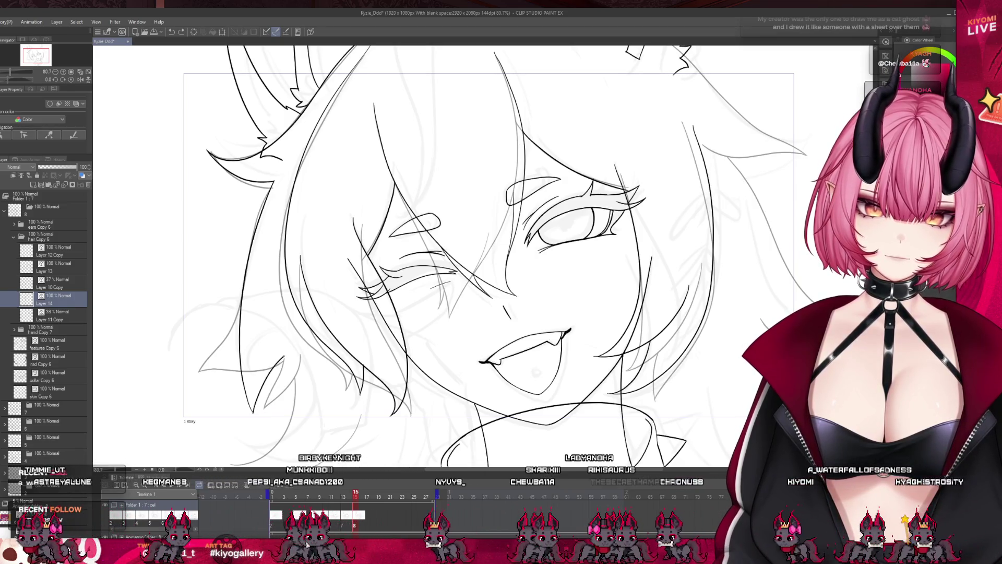
{"action": "left_click_drag", "start_coordinate": [287, 355], "coordinate": [260, 420]}
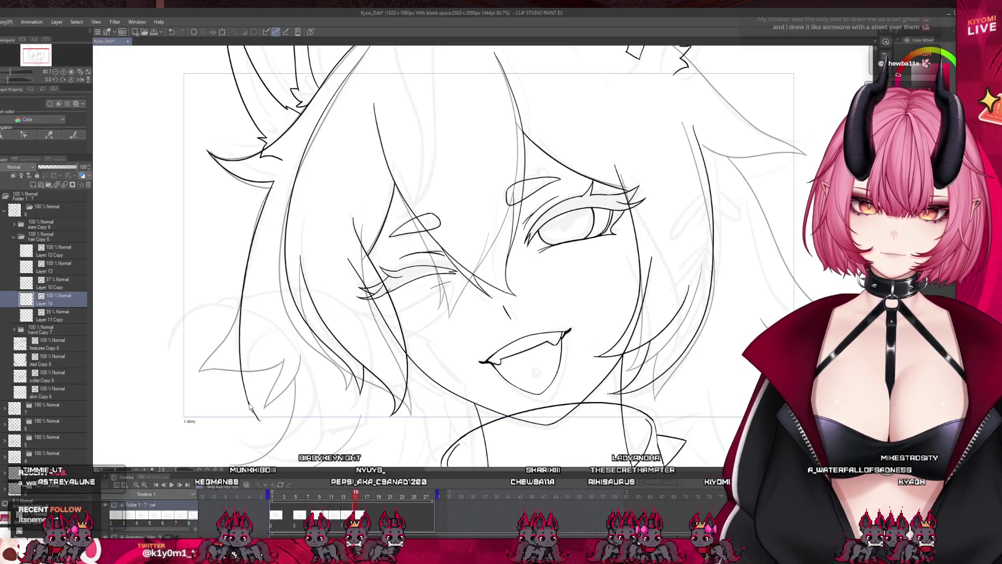
{"action": "key", "text": "ctrl+z"}
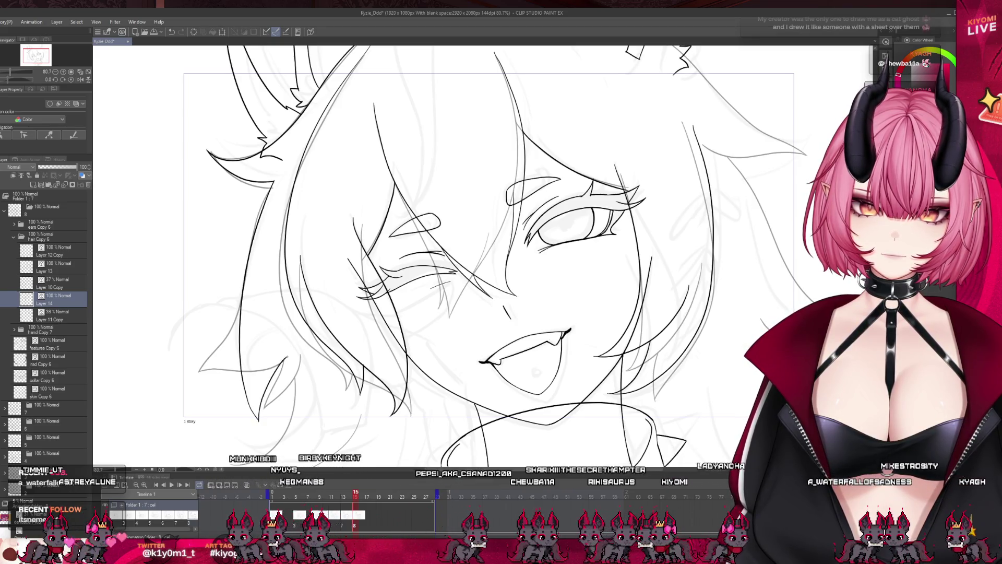
{"action": "left_click_drag", "start_coordinate": [247, 395], "coordinate": [258, 411]}
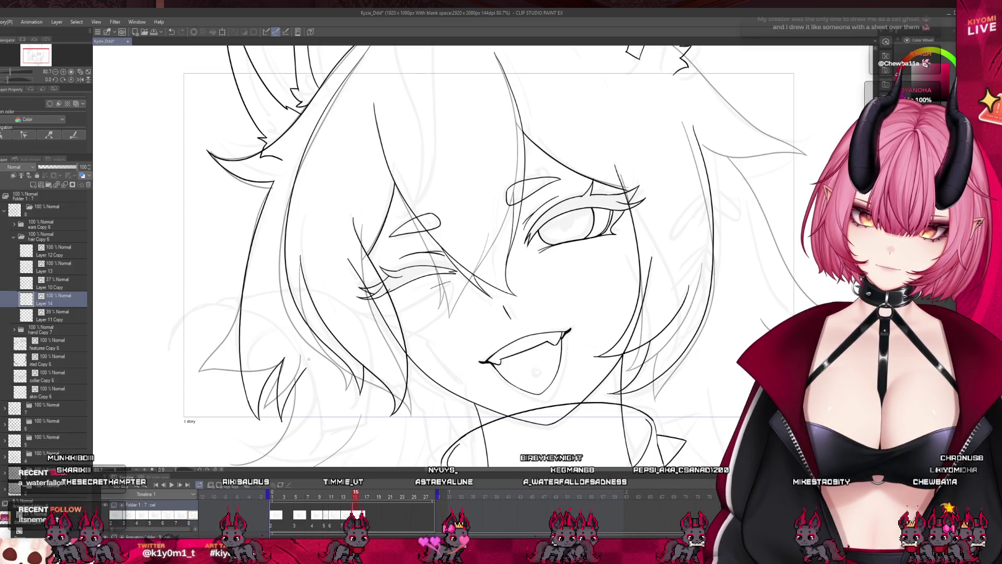
{"action": "left_click_drag", "start_coordinate": [306, 369], "coordinate": [296, 402]}
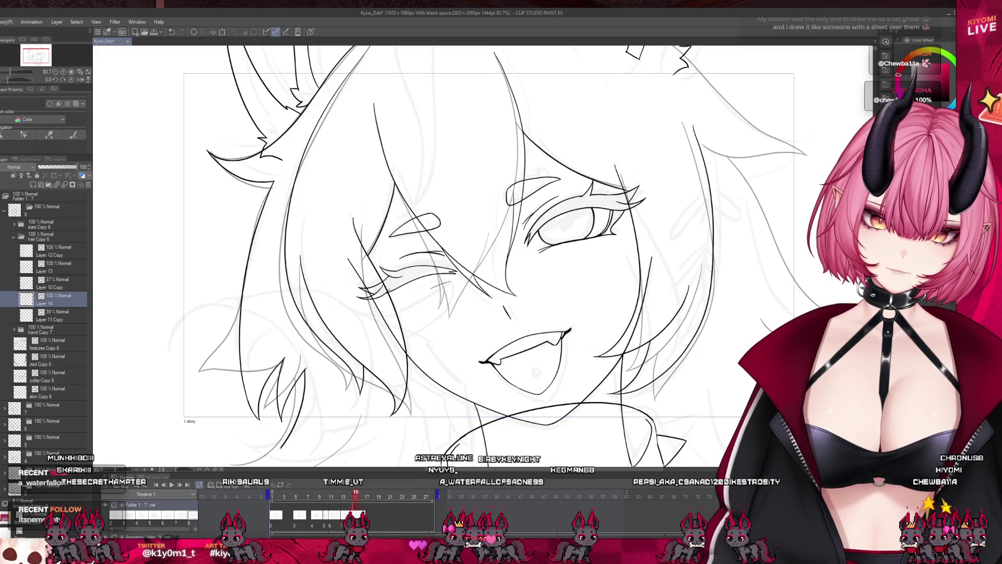
{"action": "scroll", "coordinate": [287, 340], "scroll_direction": "down", "scroll_amount": 2}
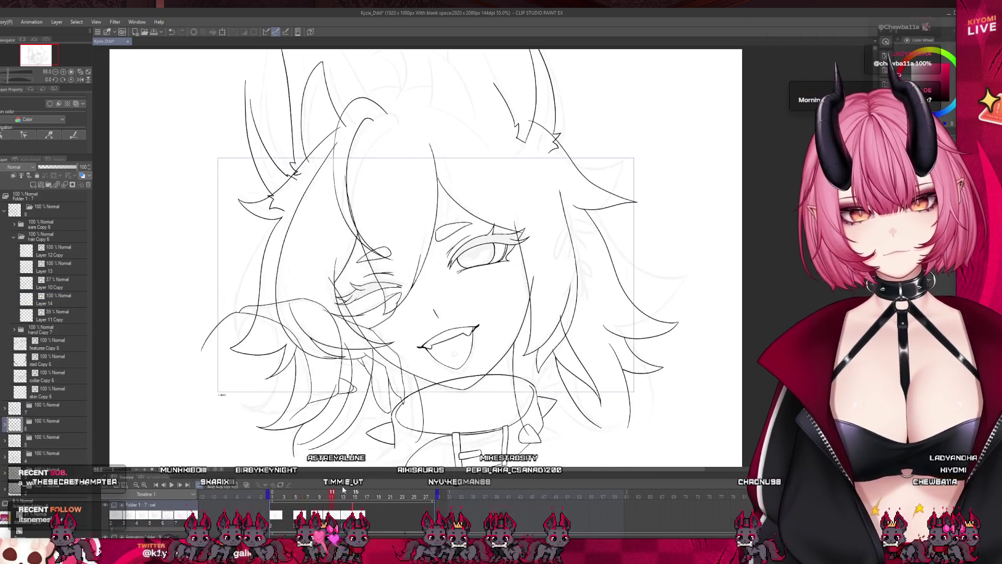
- Jump to frame 17, draw a trial line on the left hair, then undo it
{"action": "left_click", "coordinate": [369, 503]}
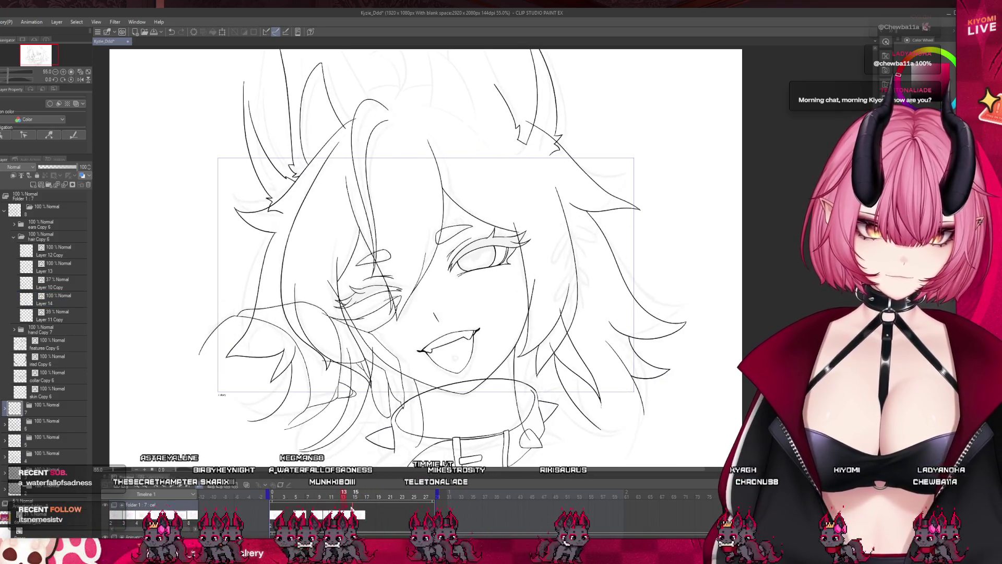
{"action": "scroll", "coordinate": [263, 349], "scroll_direction": "up", "scroll_amount": 1}
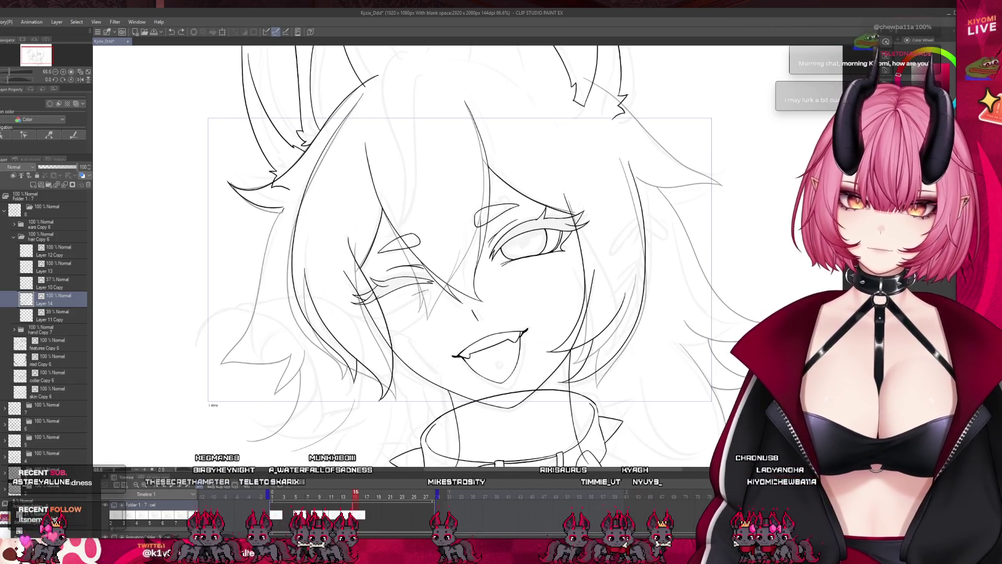
{"action": "left_click_drag", "start_coordinate": [260, 289], "coordinate": [226, 343]}
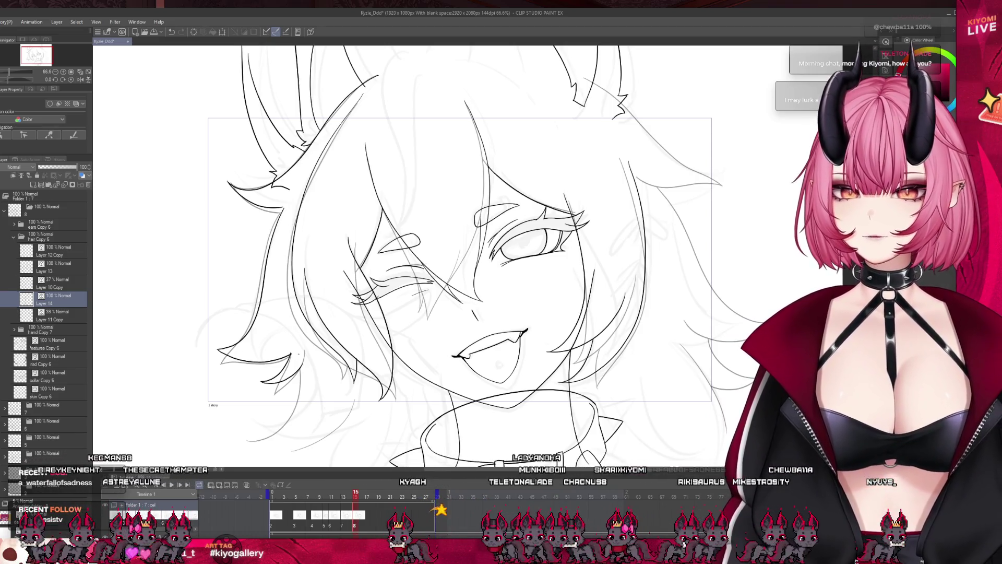
{"action": "scroll", "coordinate": [152, 292], "scroll_direction": "up", "scroll_amount": 2}
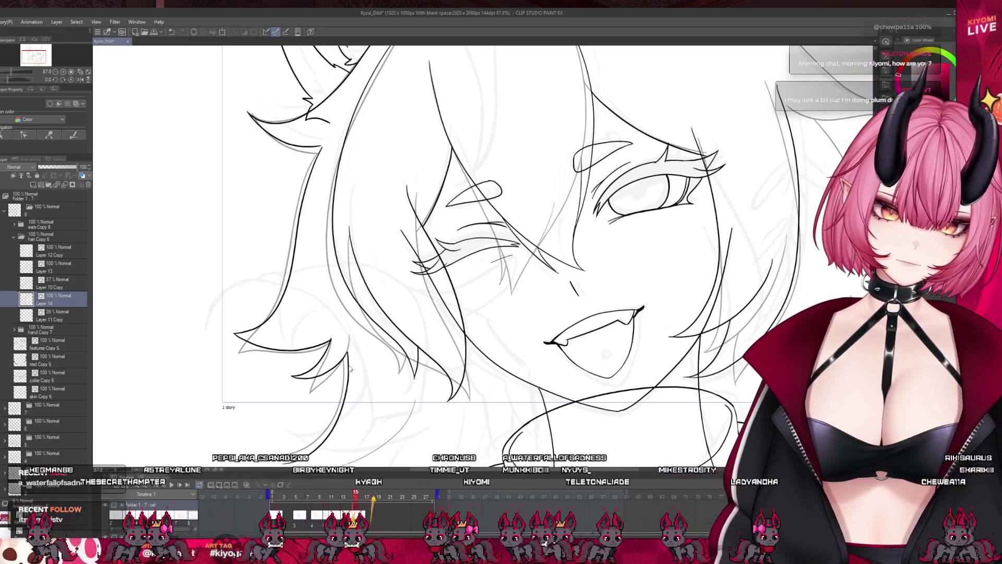
{"action": "key", "text": "ctrl+z"}
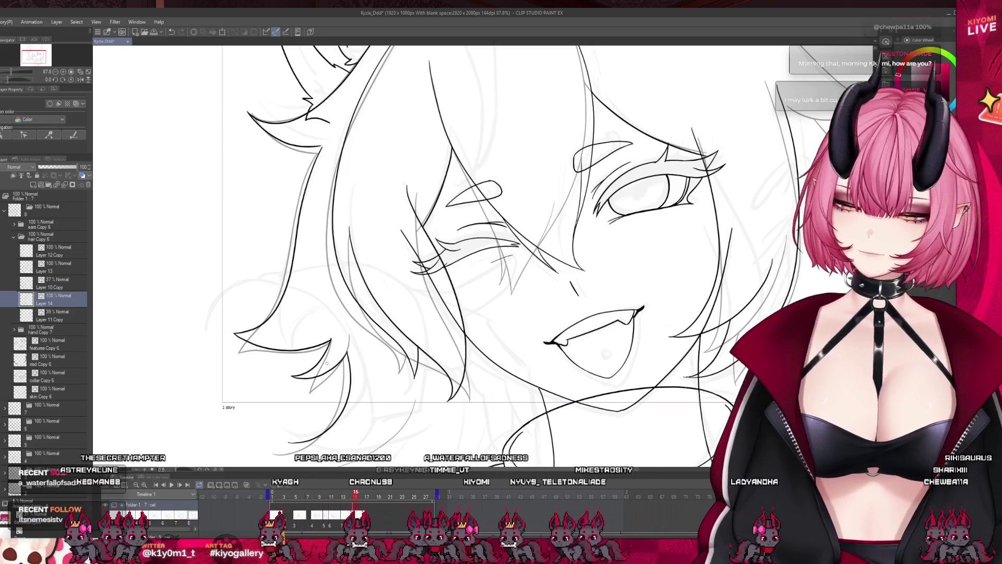
{"action": "scroll", "coordinate": [318, 260], "scroll_direction": "down", "scroll_amount": 5}
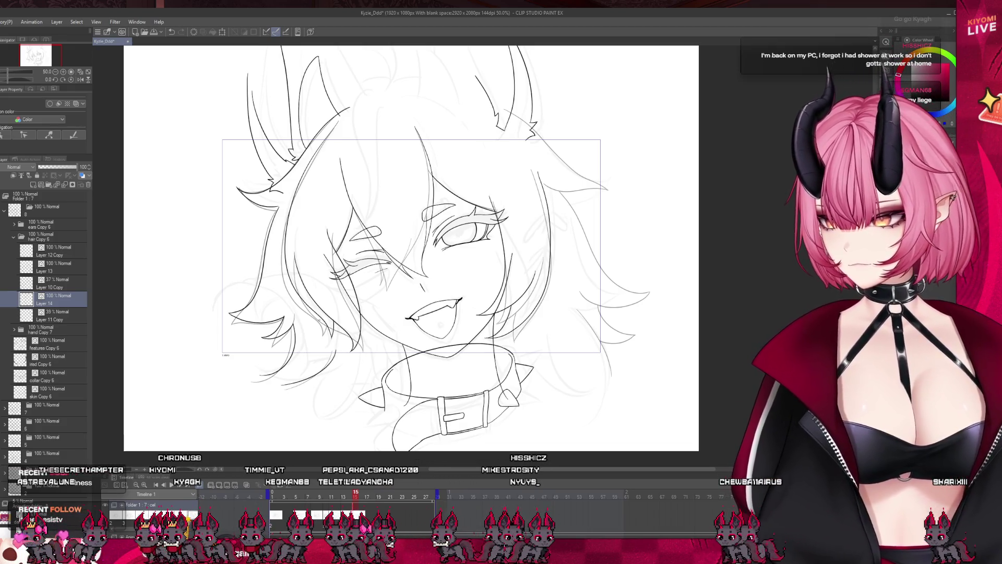
{"action": "scroll", "coordinate": [414, 256], "scroll_direction": "down", "scroll_amount": 3}
{"action": "scroll", "coordinate": [414, 257], "scroll_direction": "up", "scroll_amount": 5}
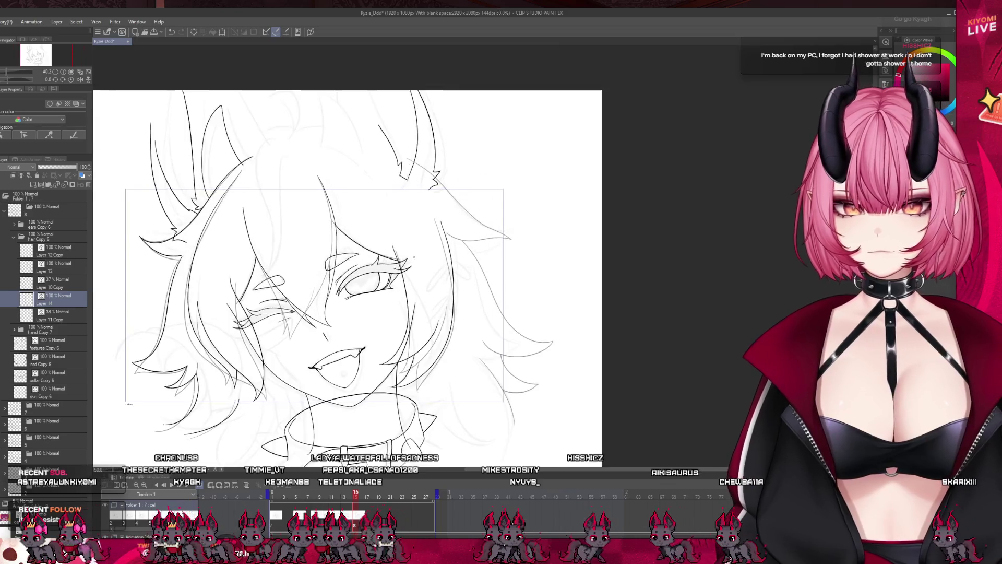
{"action": "scroll", "coordinate": [414, 256], "scroll_direction": "up", "scroll_amount": 1}
{"action": "scroll", "coordinate": [449, 166], "scroll_direction": "up", "scroll_amount": 3}
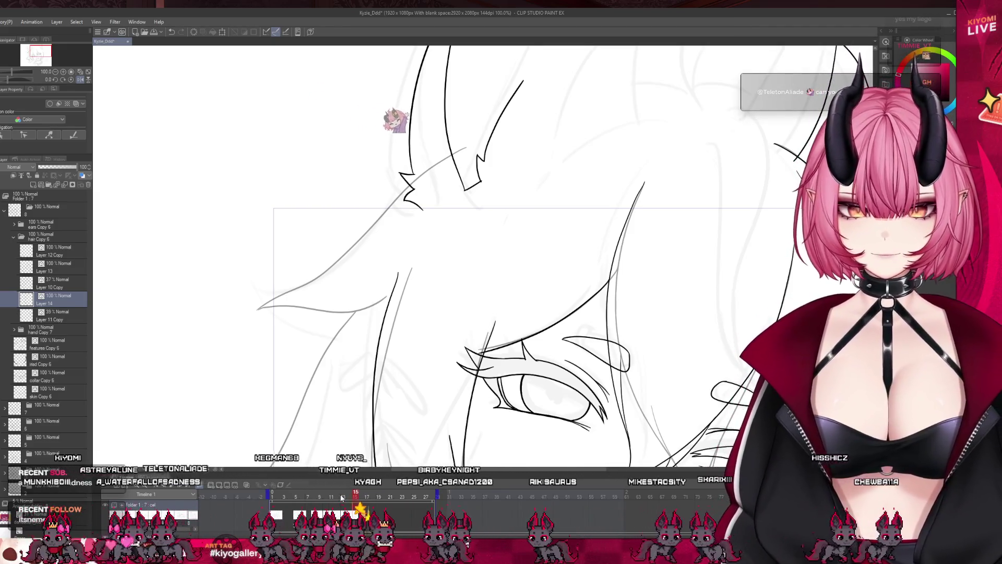
- On frame 15, ink the hair over the grey sketch, extend the lower curve right, add a left stroke
{"action": "mouse_move", "coordinate": [354, 497]}
{"action": "left_mouse_down"}
{"action": "mouse_move", "coordinate": [313, 502]}
{"action": "mouse_move", "coordinate": [368, 502]}
{"action": "left_mouse_up"}
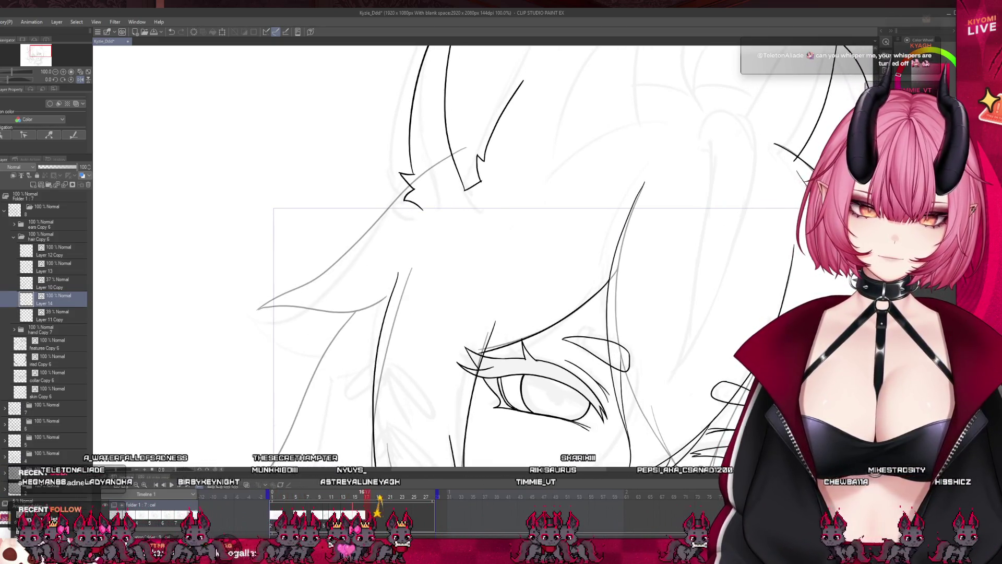
{"action": "left_click", "coordinate": [357, 527]}
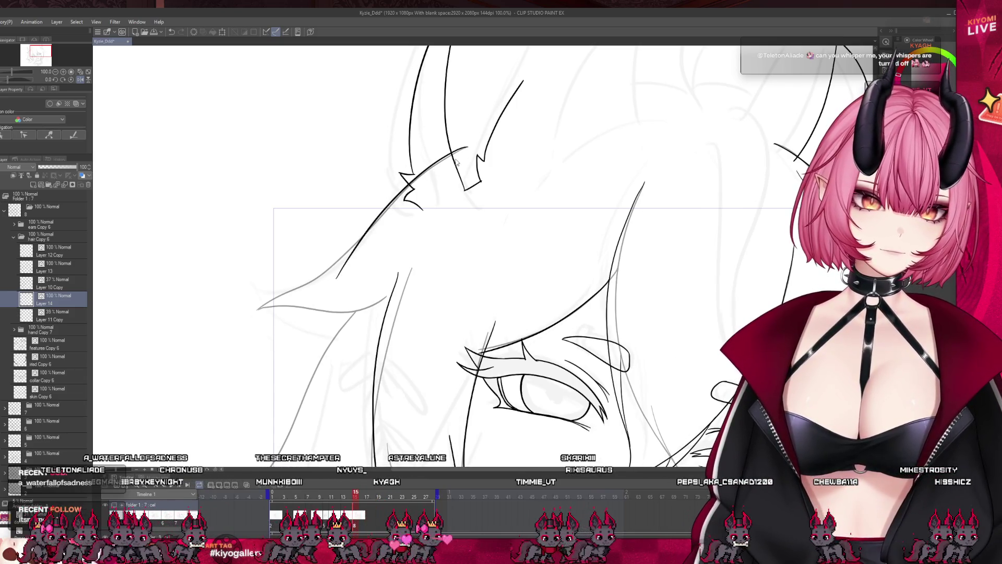
{"action": "left_click_drag", "start_coordinate": [359, 243], "coordinate": [250, 288]}
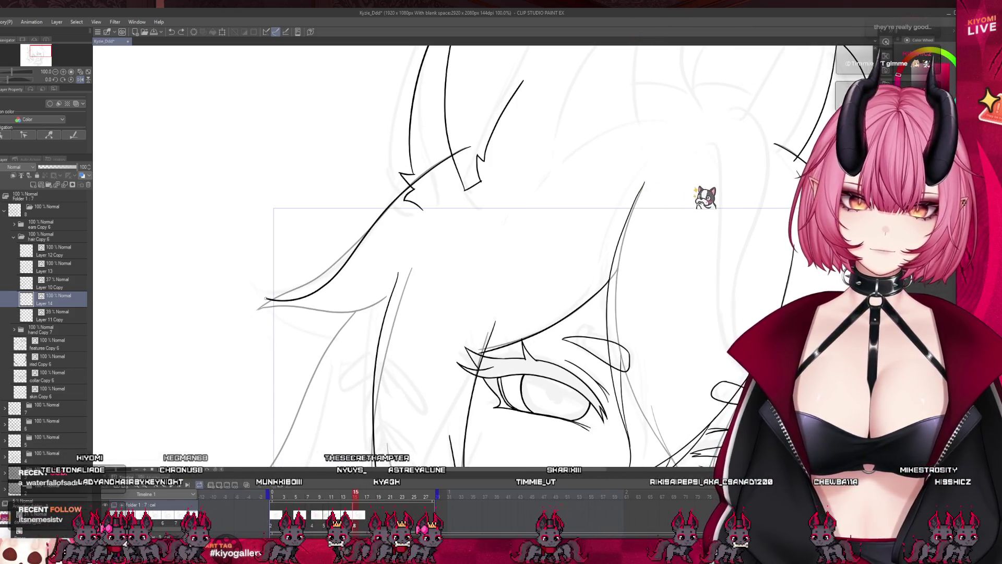
{"action": "left_click_drag", "start_coordinate": [338, 328], "coordinate": [368, 313]}
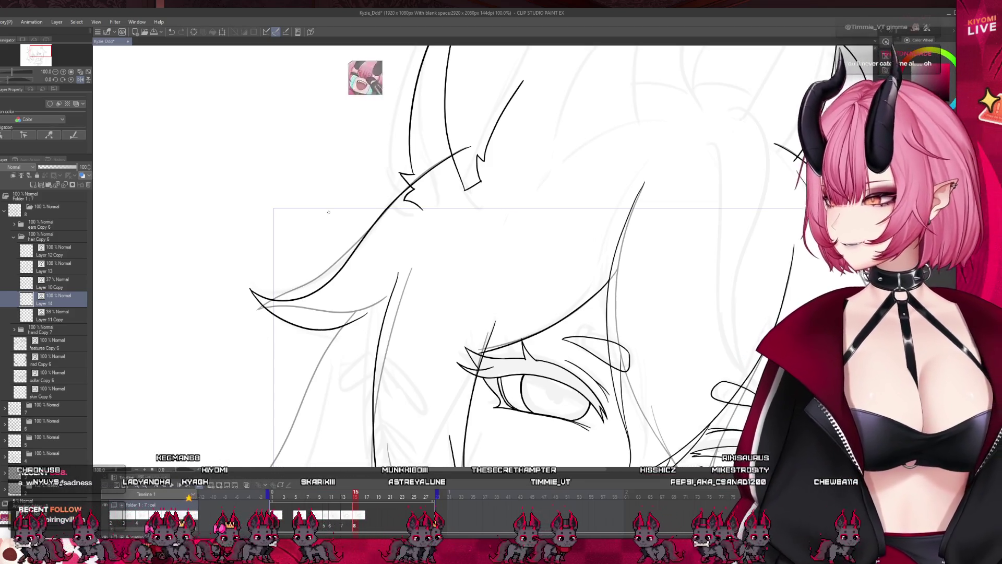
{"action": "scroll", "coordinate": [329, 212], "scroll_direction": "down", "scroll_amount": 5}
{"action": "scroll", "coordinate": [335, 236], "scroll_direction": "up", "scroll_amount": 1}
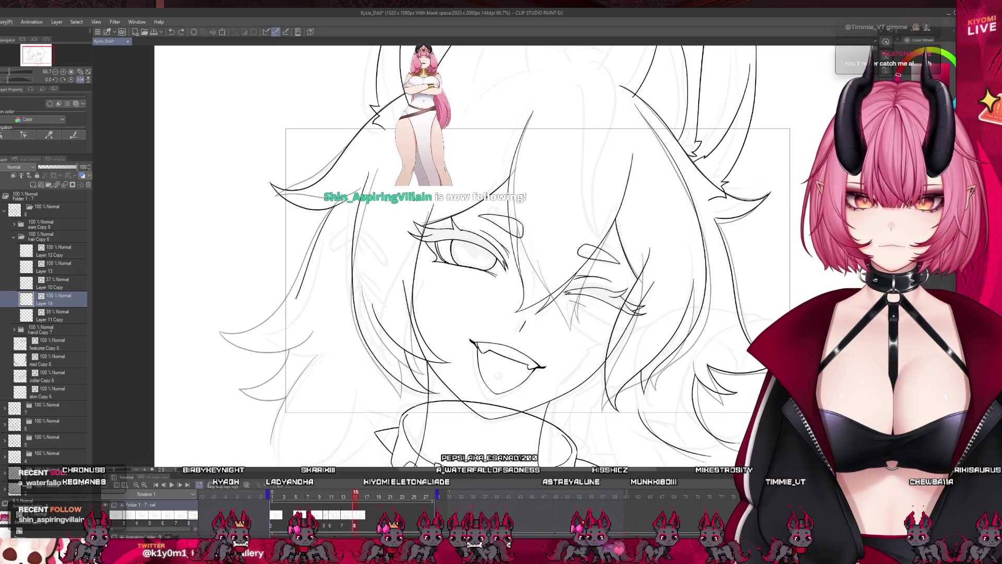
{"action": "left_click_drag", "start_coordinate": [231, 329], "coordinate": [263, 352]}
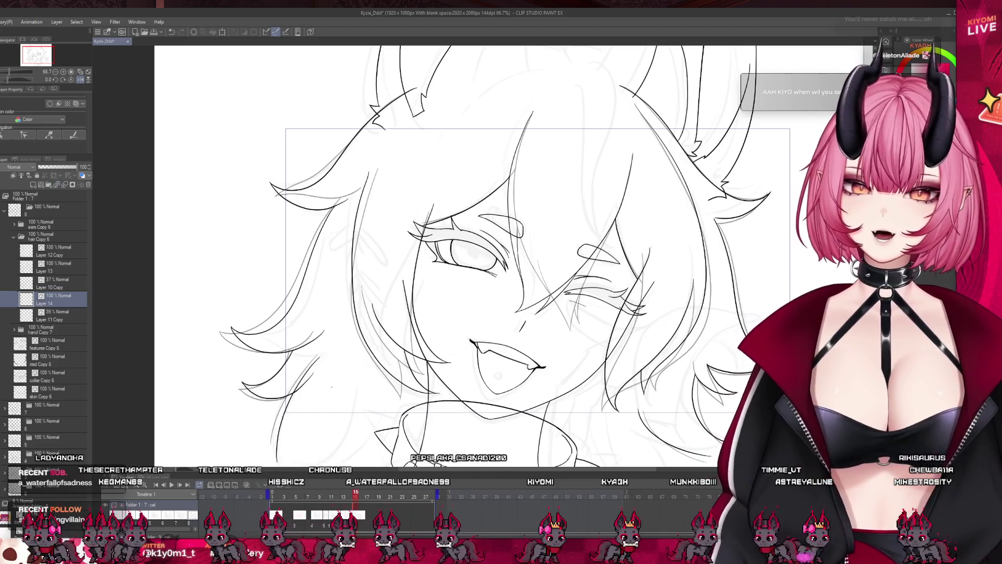
{"action": "scroll", "coordinate": [116, 100], "scroll_direction": "down", "scroll_amount": 3}
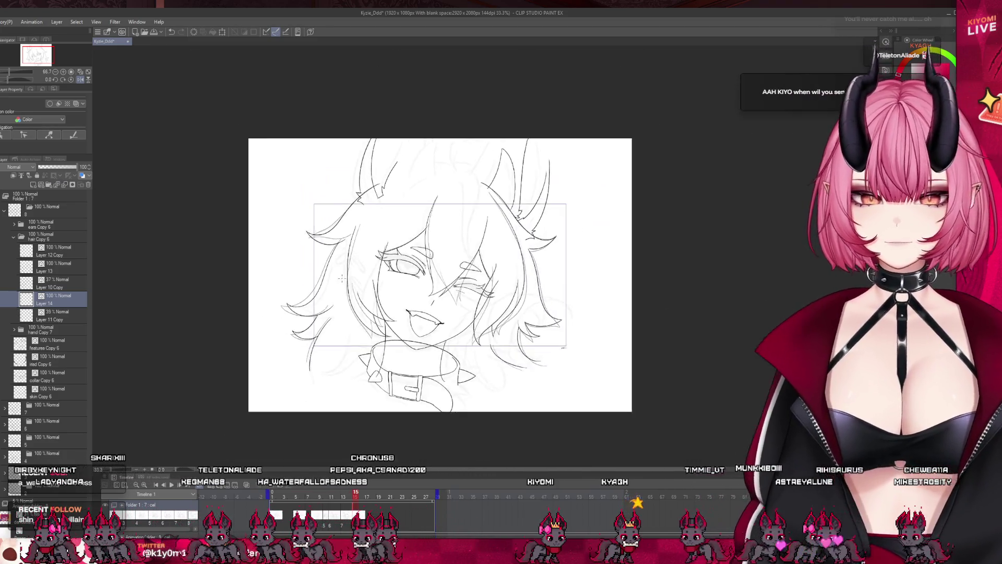
- Flip the canvas view back to unmirrored
{"action": "scroll", "coordinate": [116, 100], "scroll_direction": "up", "scroll_amount": 2}
{"action": "key", "text": "h"}
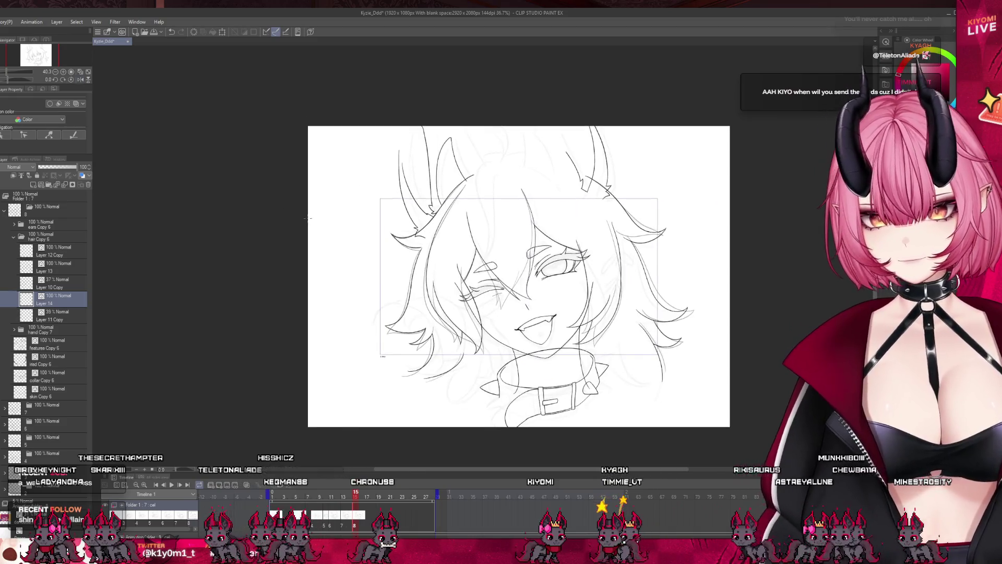
{"action": "scroll", "coordinate": [561, 319], "scroll_direction": "up", "scroll_amount": 1}
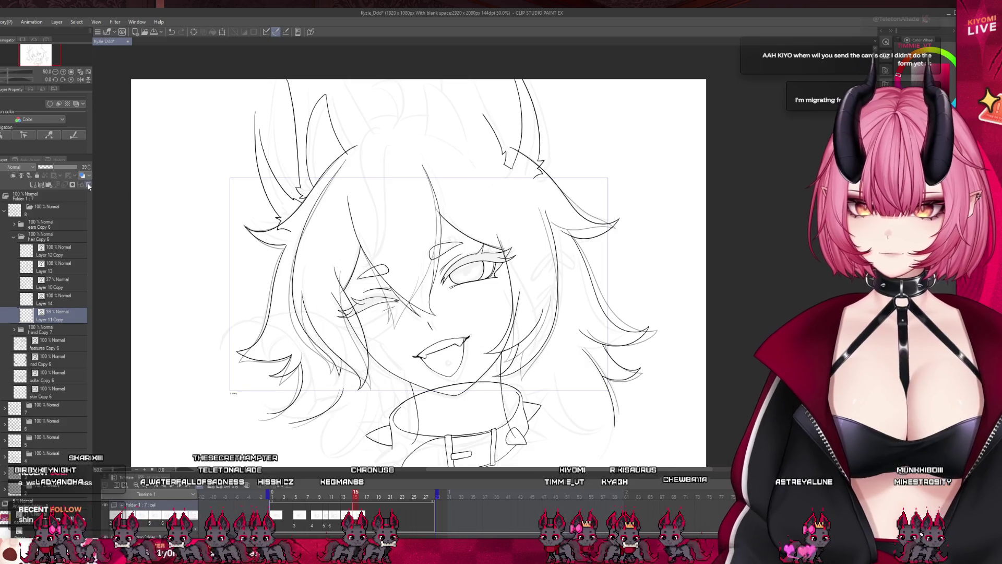
- Rewind the animation to frame 1 and play it from the start
{"action": "scroll", "coordinate": [434, 424], "scroll_direction": "down", "scroll_amount": 1}
{"action": "left_click_drag", "start_coordinate": [353, 499], "coordinate": [262, 498]}
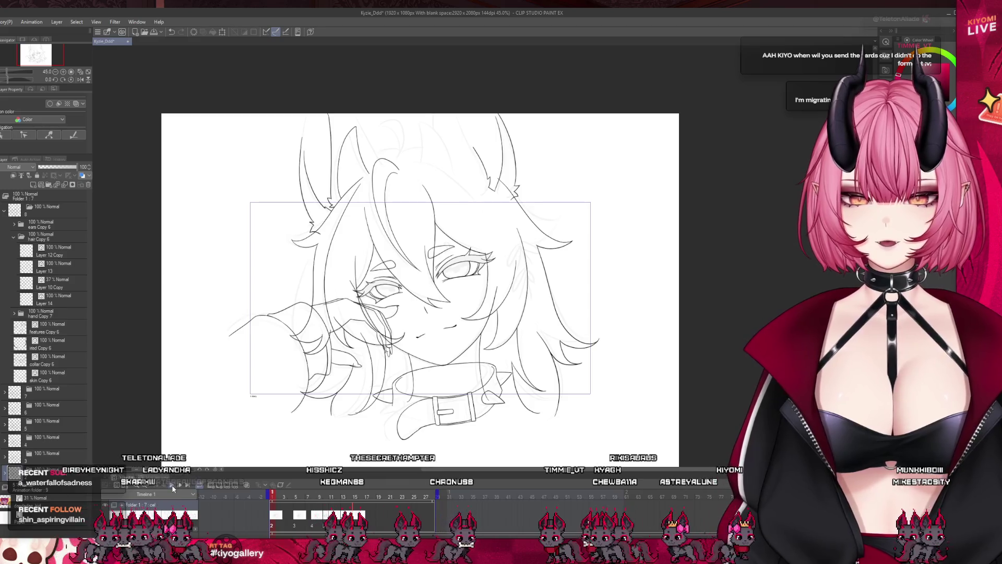
{"action": "left_click", "coordinate": [173, 487]}
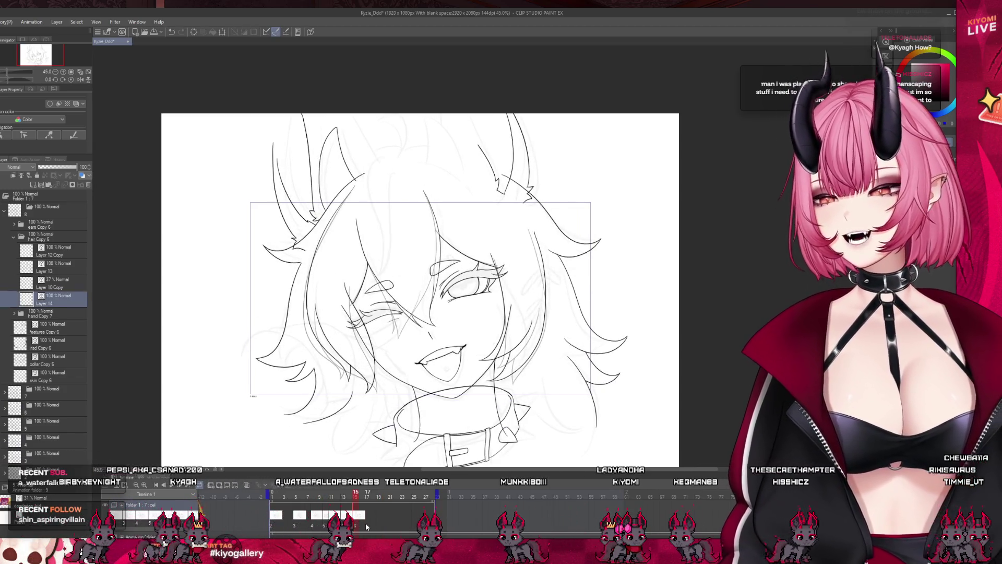
- Zoom in and out to review the inked face and hair, and select Layer 10 Copy
{"action": "scroll", "coordinate": [389, 356], "scroll_direction": "down", "scroll_amount": 2}
{"action": "scroll", "coordinate": [389, 356], "scroll_direction": "up", "scroll_amount": 2}
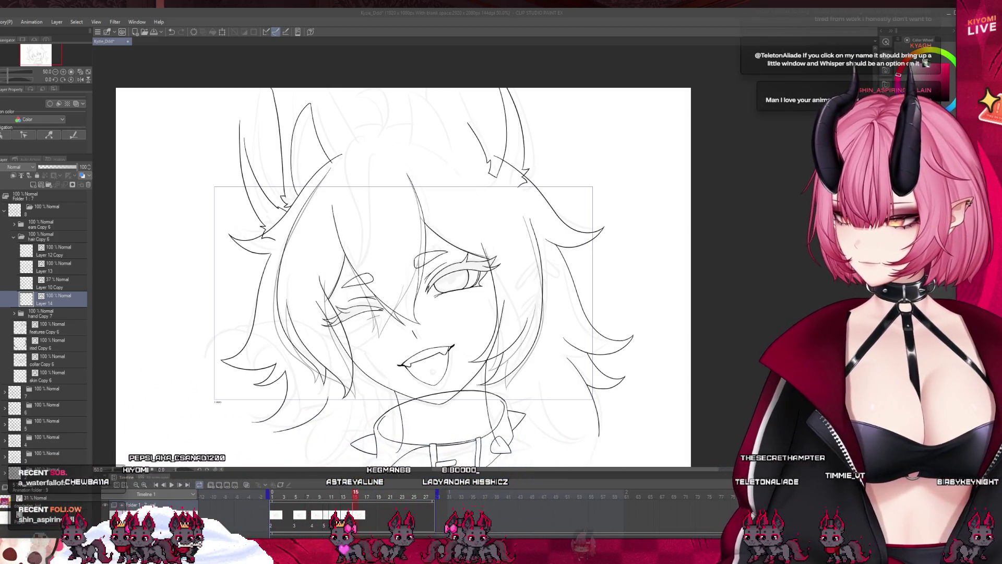
{"action": "scroll", "coordinate": [403, 277], "scroll_direction": "down", "scroll_amount": 1}
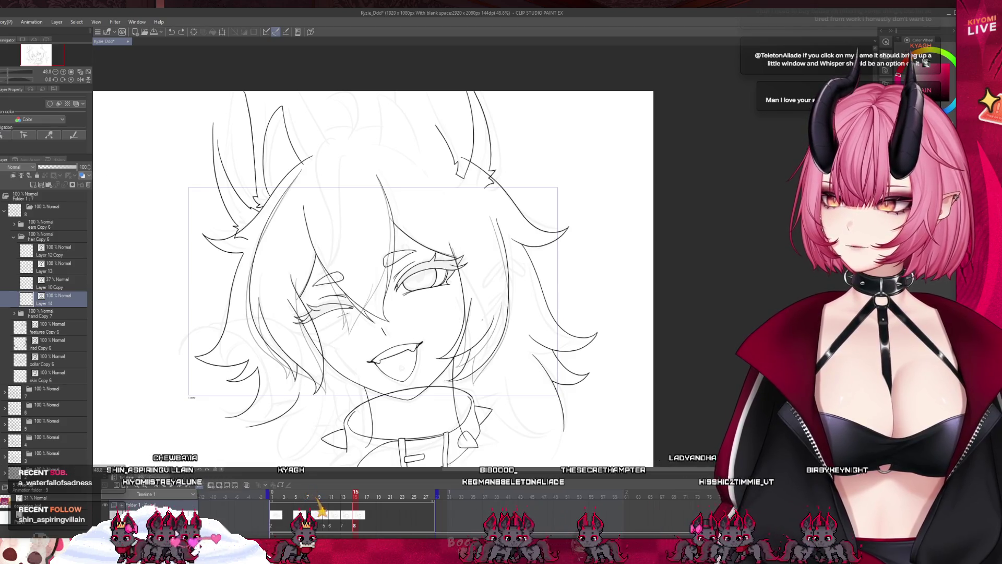
{"action": "scroll", "coordinate": [439, 352], "scroll_direction": "up", "scroll_amount": 1}
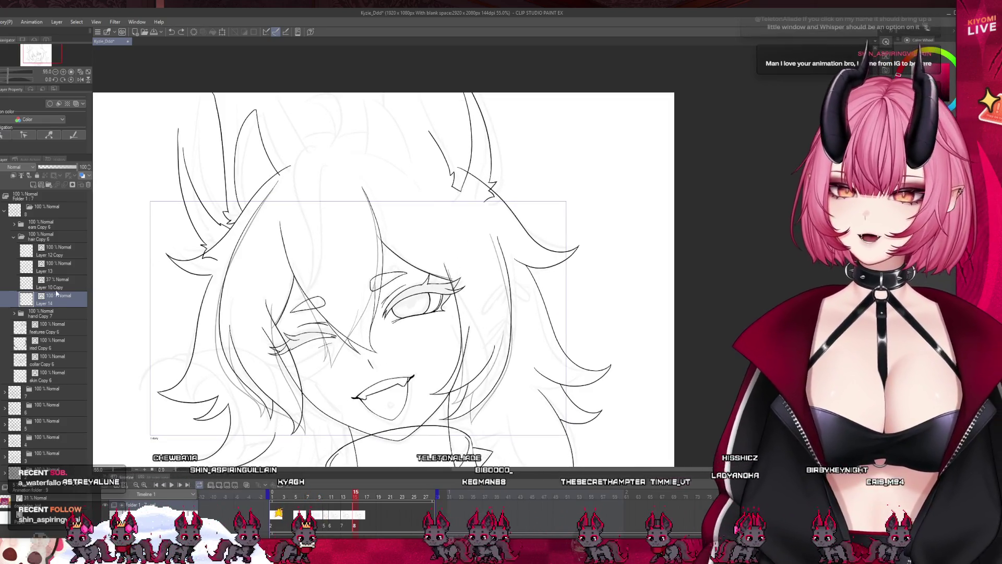
{"action": "left_click", "coordinate": [56, 288]}
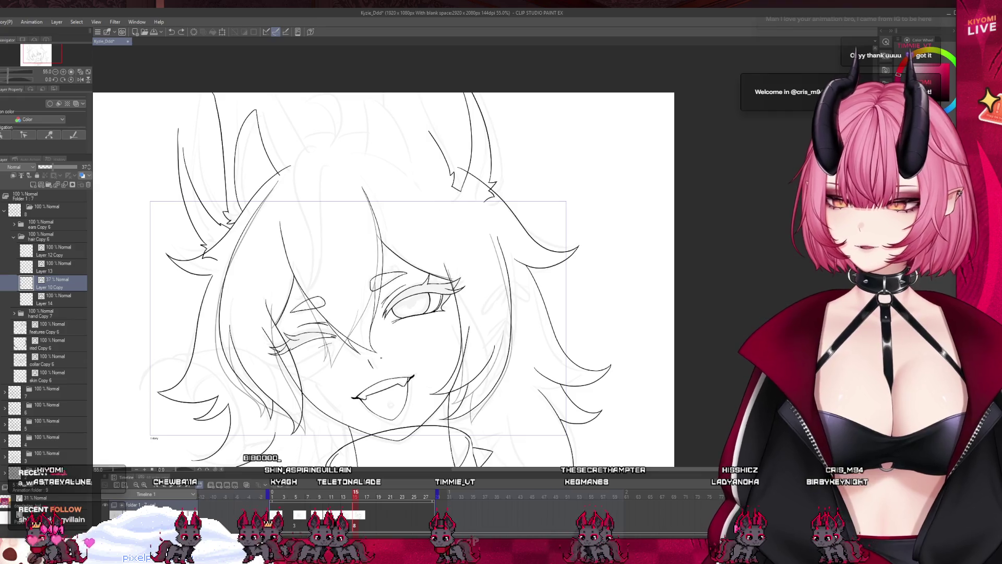
{"action": "scroll", "coordinate": [381, 357], "scroll_direction": "down", "scroll_amount": 2}
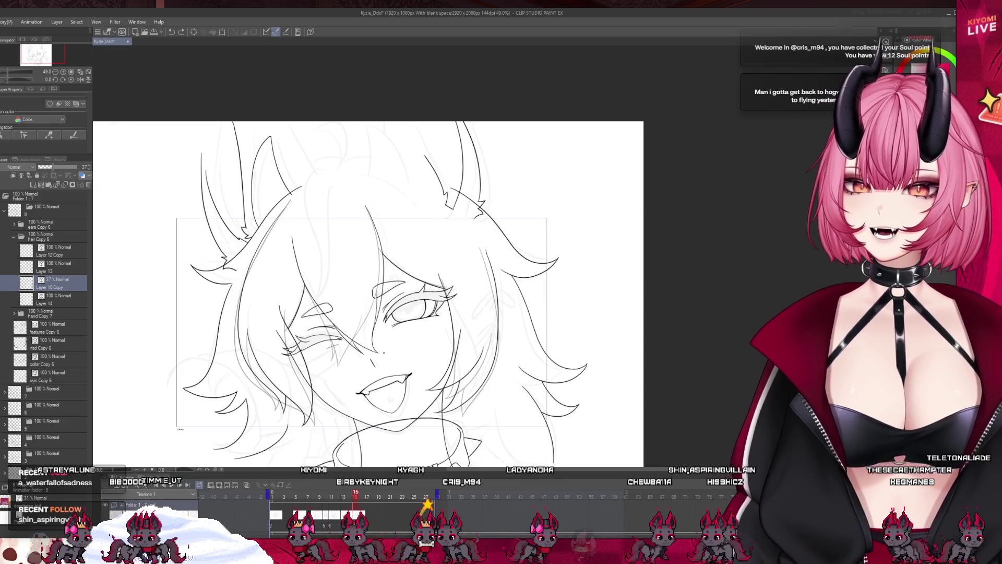
{"action": "scroll", "coordinate": [368, 293], "scroll_direction": "down", "scroll_amount": 1}
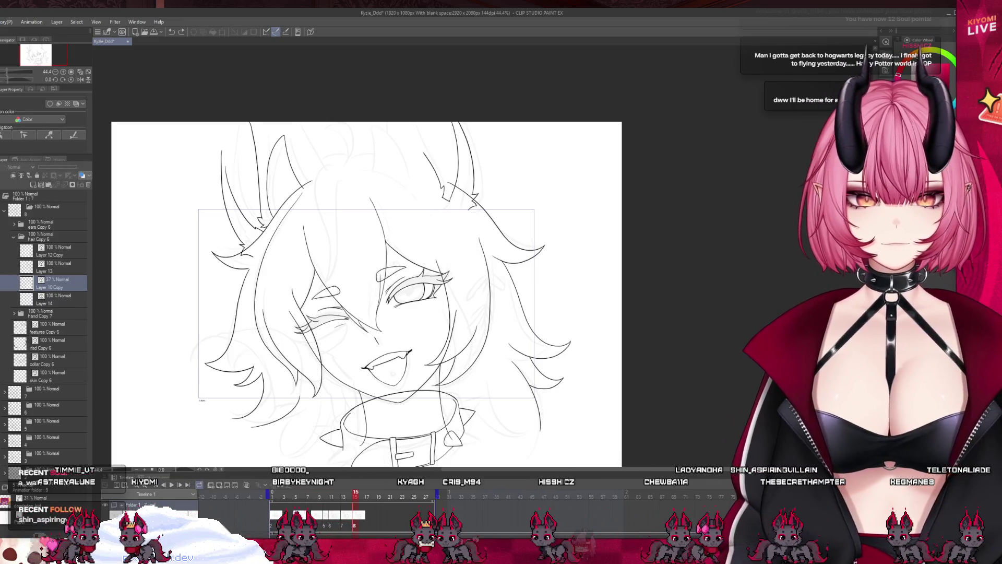
- Delete Layer 10 Copy, fade Layer 12 Copy to 42% opacity, and add a new layer
{"action": "left_click", "coordinate": [88, 185]}
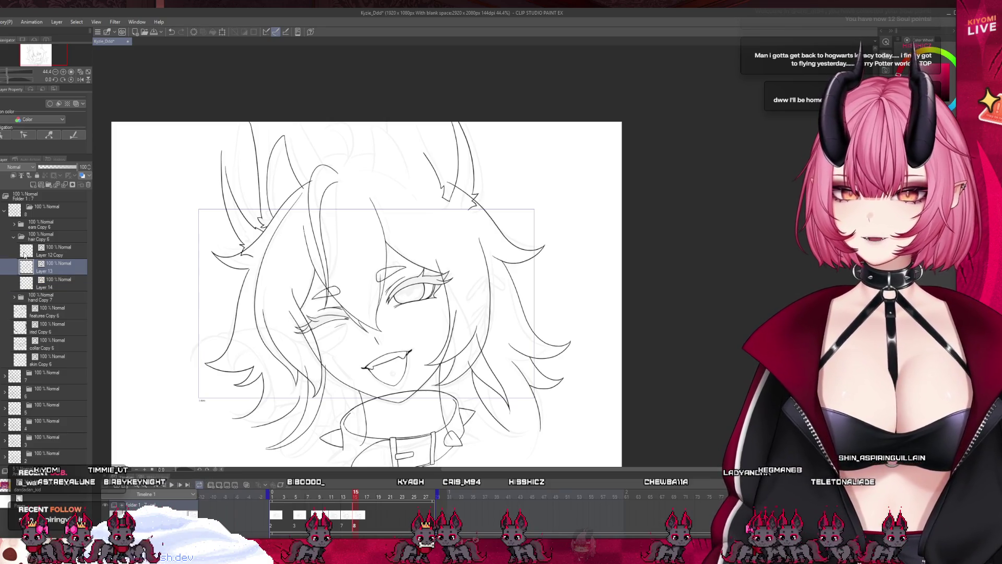
{"action": "left_click", "coordinate": [31, 250]}
{"action": "left_click", "coordinate": [54, 167]}
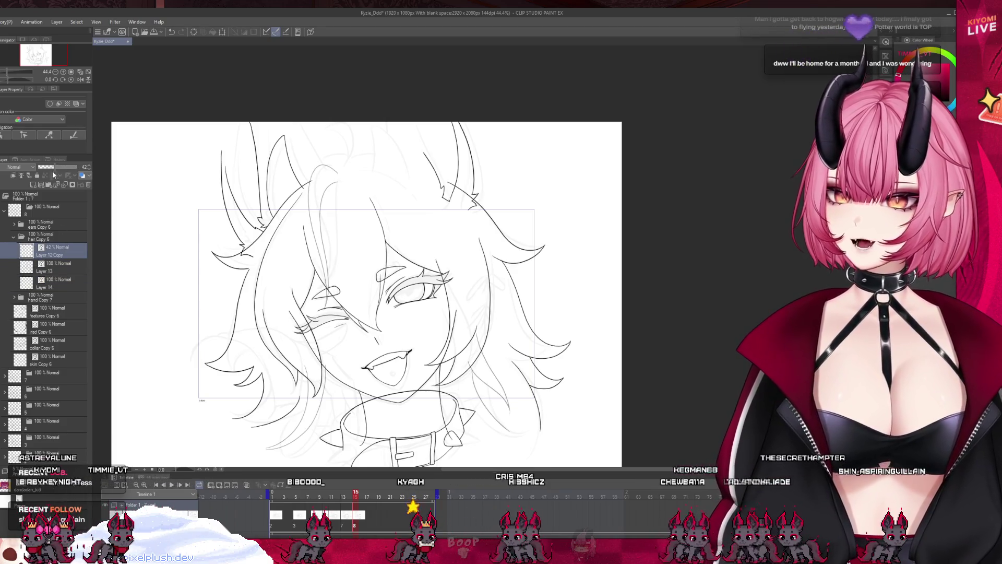
{"action": "left_click", "coordinate": [43, 184]}
- Undo the previous hair stroke and redraw the strand curving over the crown
{"action": "scroll", "coordinate": [346, 211], "scroll_direction": "up", "scroll_amount": 2}
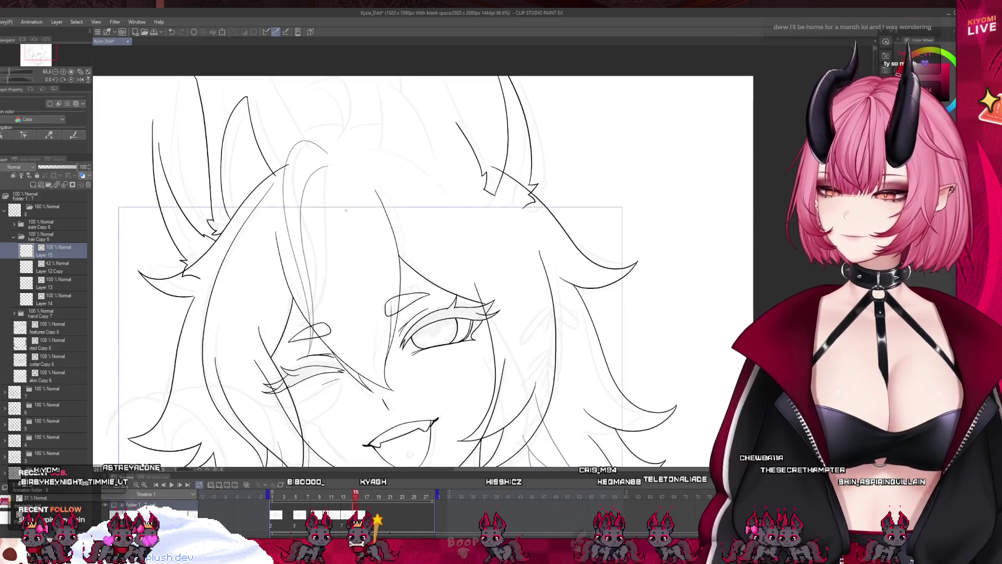
{"action": "scroll", "coordinate": [347, 210], "scroll_direction": "up", "scroll_amount": 3}
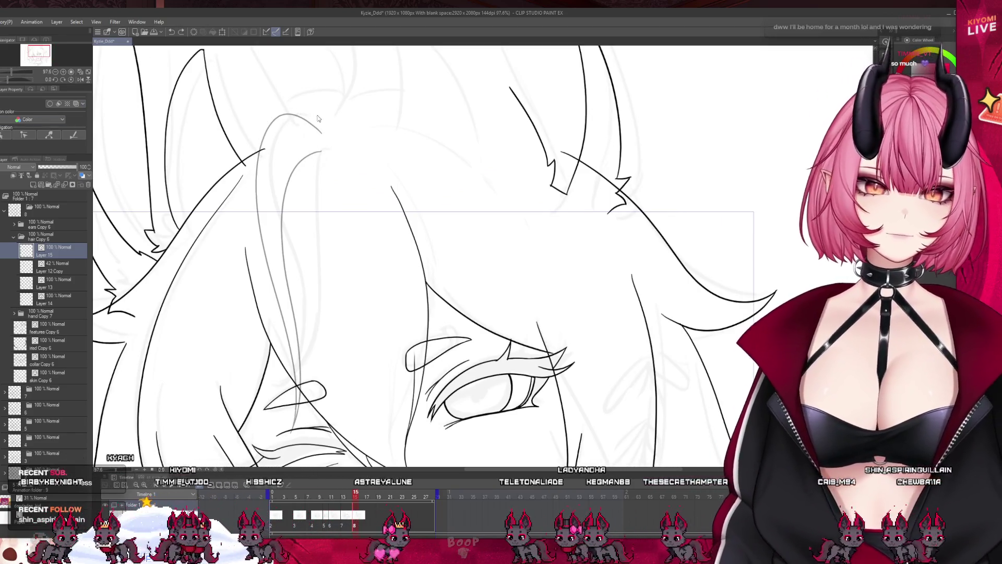
{"action": "key", "text": "ctrl+z"}
{"action": "mouse_move", "coordinate": [321, 133]}
{"action": "left_mouse_down"}
{"action": "mouse_move", "coordinate": [269, 181]}
{"action": "mouse_move", "coordinate": [299, 320]}
{"action": "left_mouse_up"}
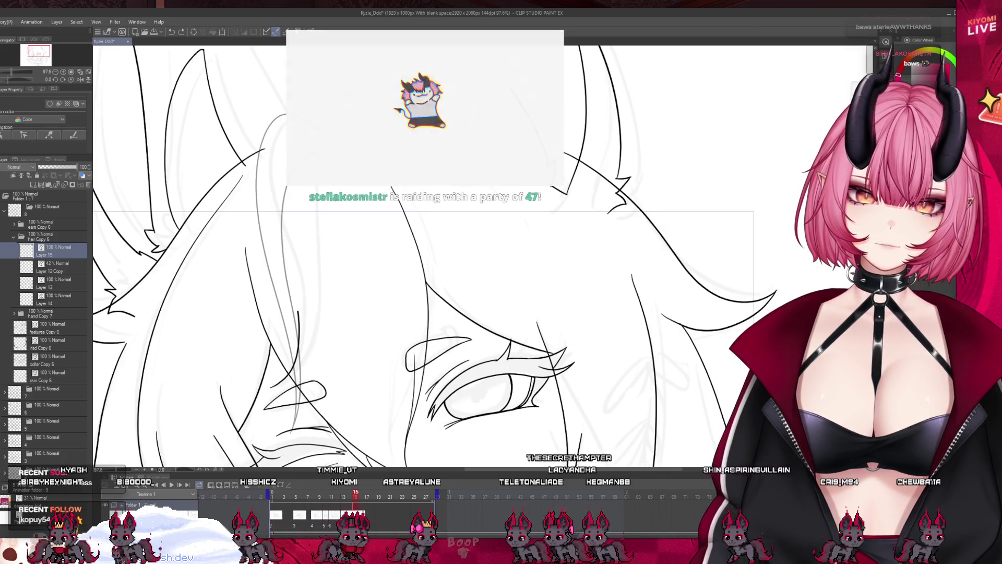
{"action": "key", "text": "ctrl+minus"}
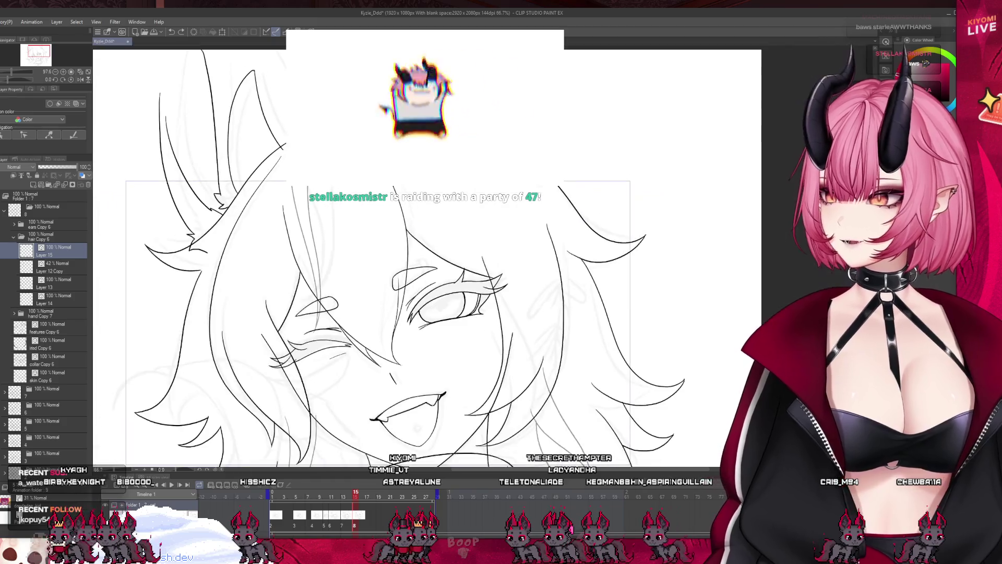
{"action": "key", "text": "ctrl+minus"}
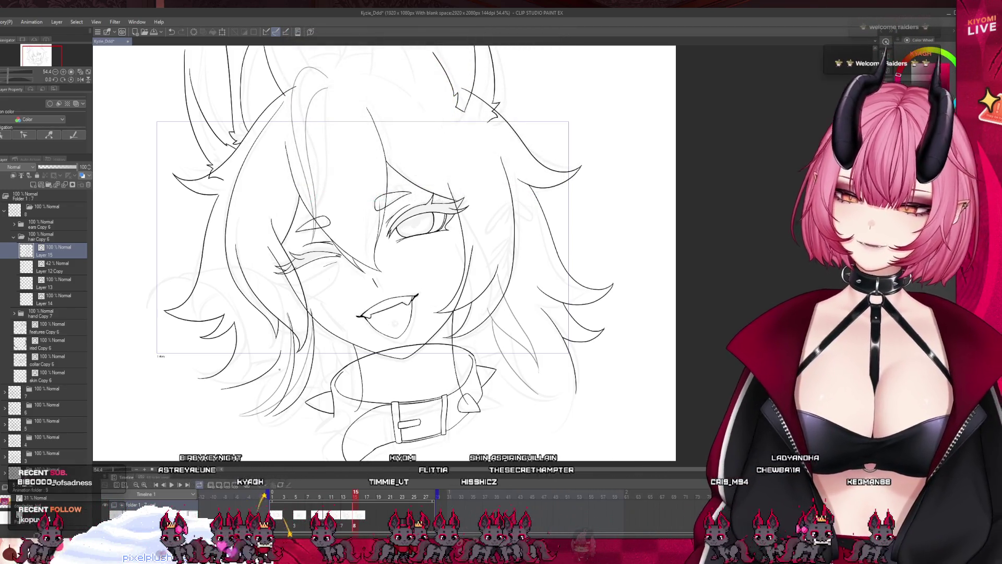
{"action": "key", "text": "ctrl+minus"}
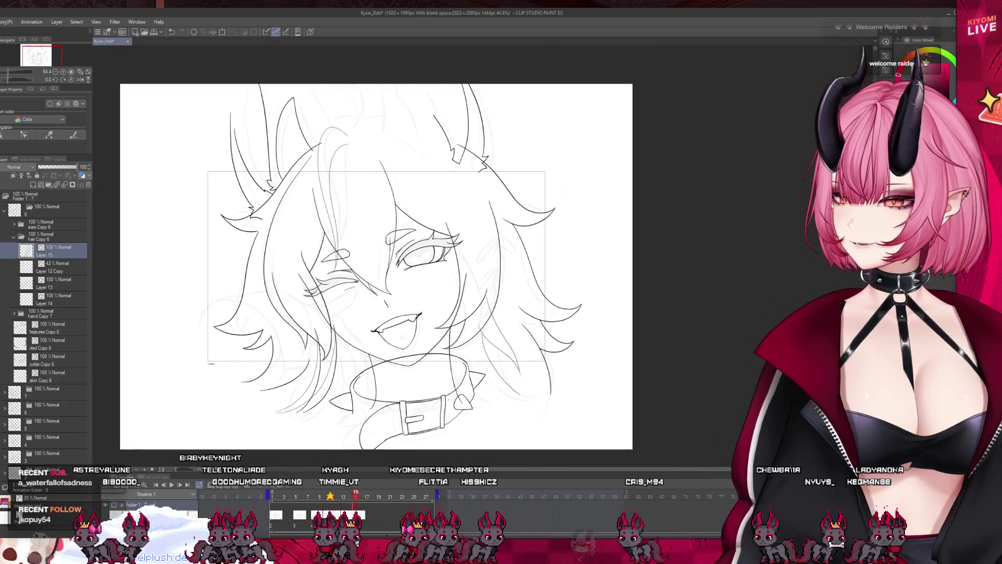
{"action": "scroll", "coordinate": [369, 167], "scroll_direction": "up", "scroll_amount": 1}
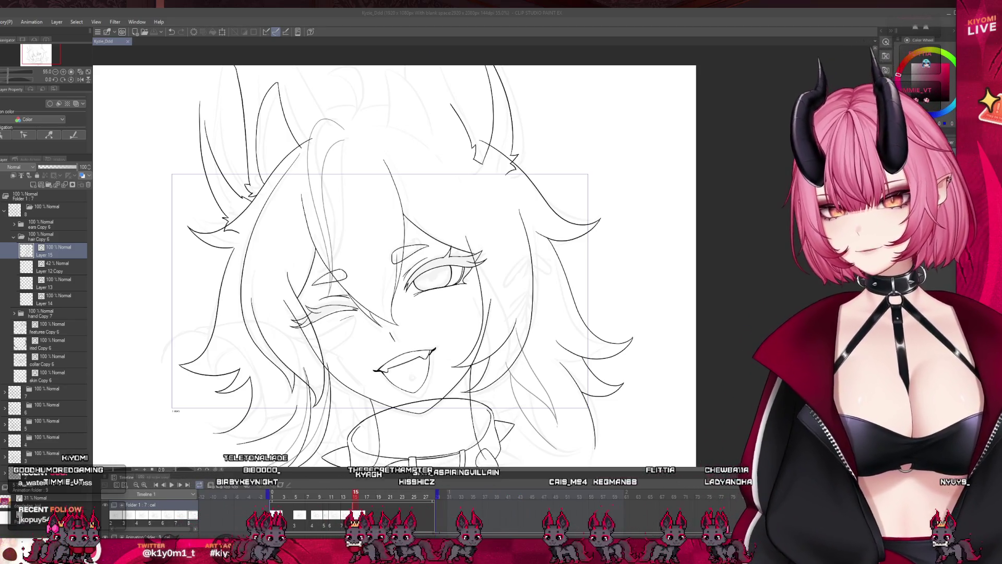
{"action": "scroll", "coordinate": [380, 203], "scroll_direction": "down", "scroll_amount": 1}
{"action": "scroll", "coordinate": [369, 179], "scroll_direction": "up", "scroll_amount": 2}
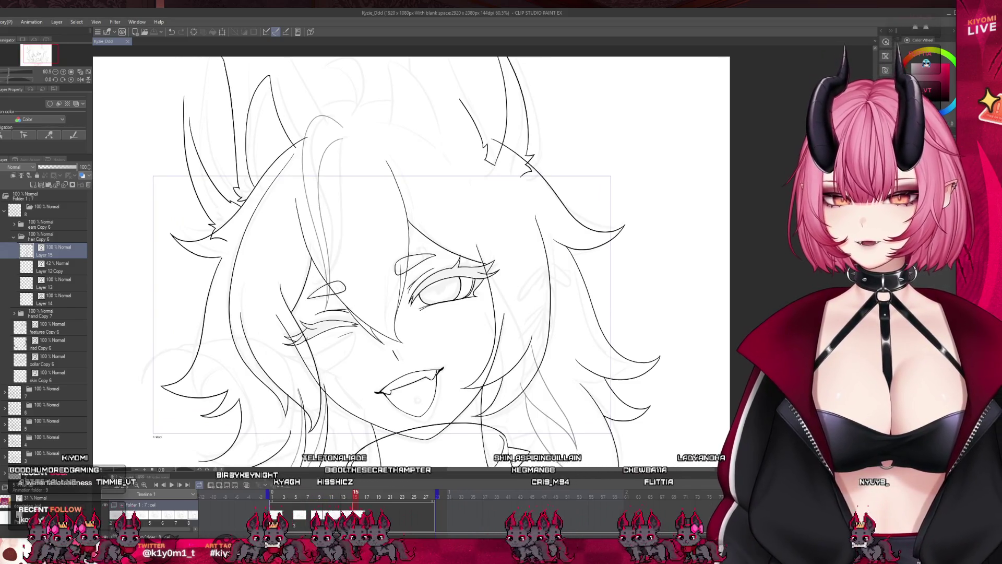
{"action": "mouse_move", "coordinate": [295, 496]}
{"action": "left_mouse_down"}
{"action": "mouse_move", "coordinate": [249, 496]}
{"action": "mouse_move", "coordinate": [340, 499]}
{"action": "mouse_move", "coordinate": [327, 497]}
{"action": "left_mouse_up"}
{"action": "left_click", "coordinate": [364, 505]}
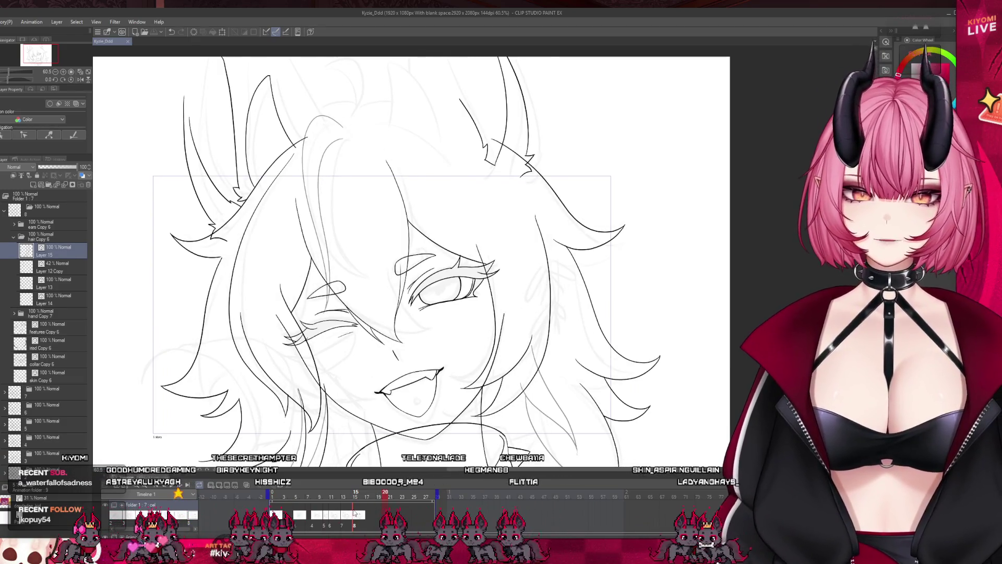
{"action": "key", "text": "Return"}
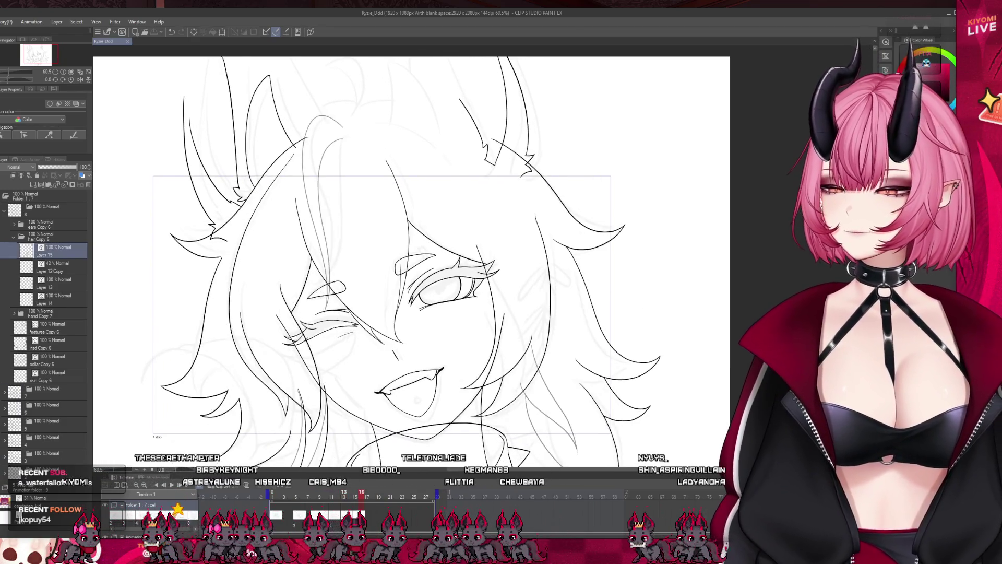
{"action": "scroll", "coordinate": [373, 334], "scroll_direction": "up", "scroll_amount": 2}
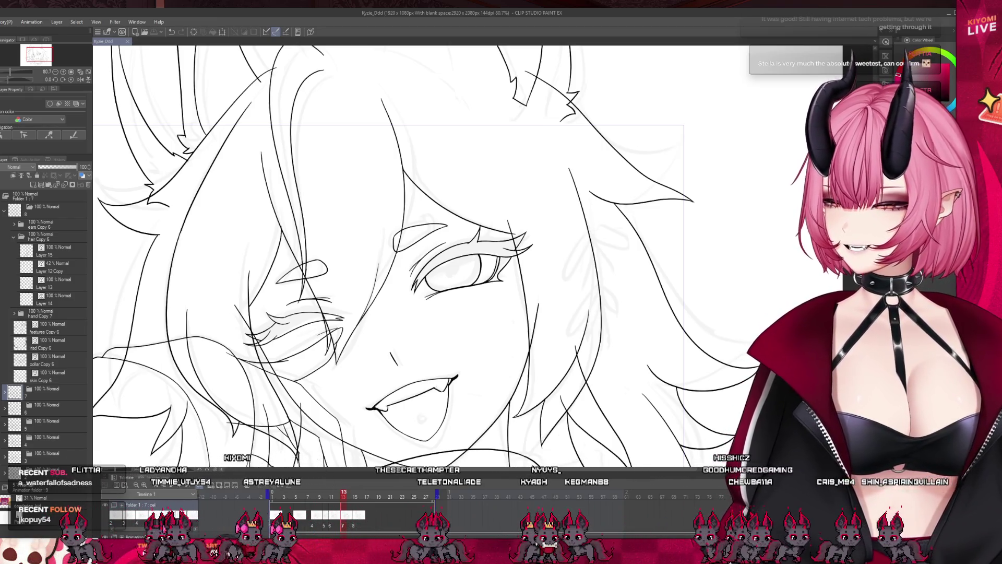
- Zoom in on the face and select Layer 15 for inking
{"action": "scroll", "coordinate": [366, 294], "scroll_direction": "down", "scroll_amount": 5}
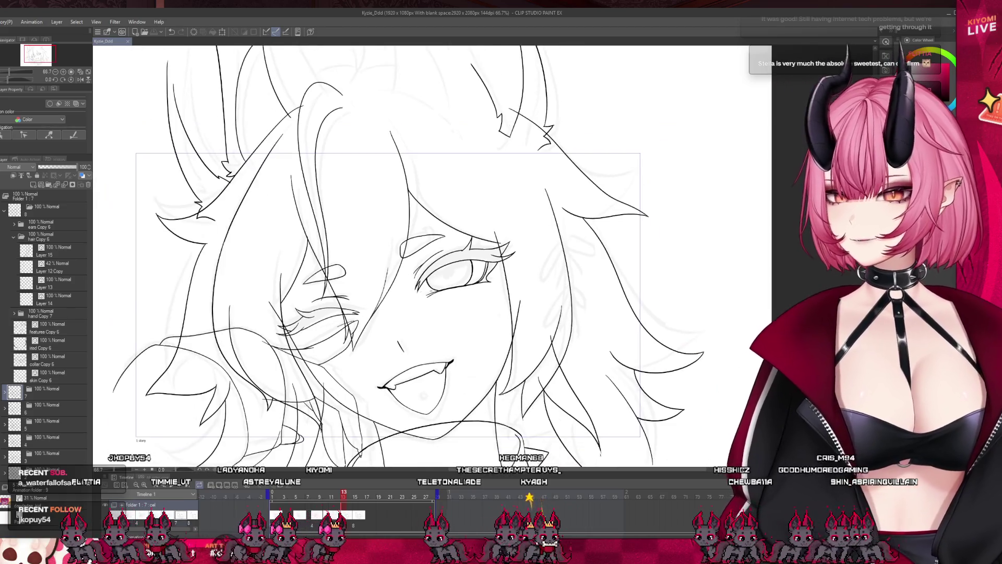
{"action": "scroll", "coordinate": [415, 292], "scroll_direction": "up", "scroll_amount": 1}
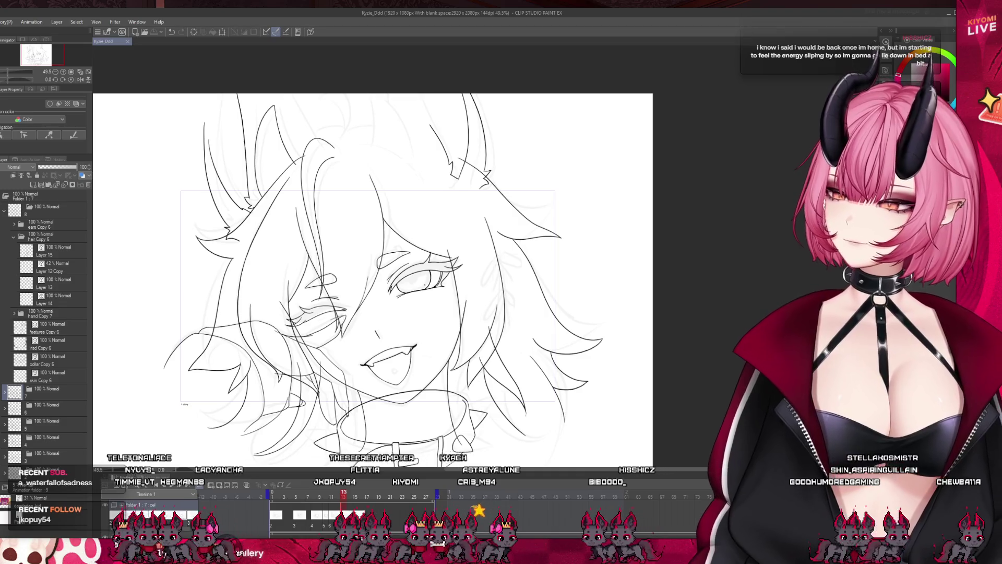
{"action": "key", "text": "ctrl+plus"}
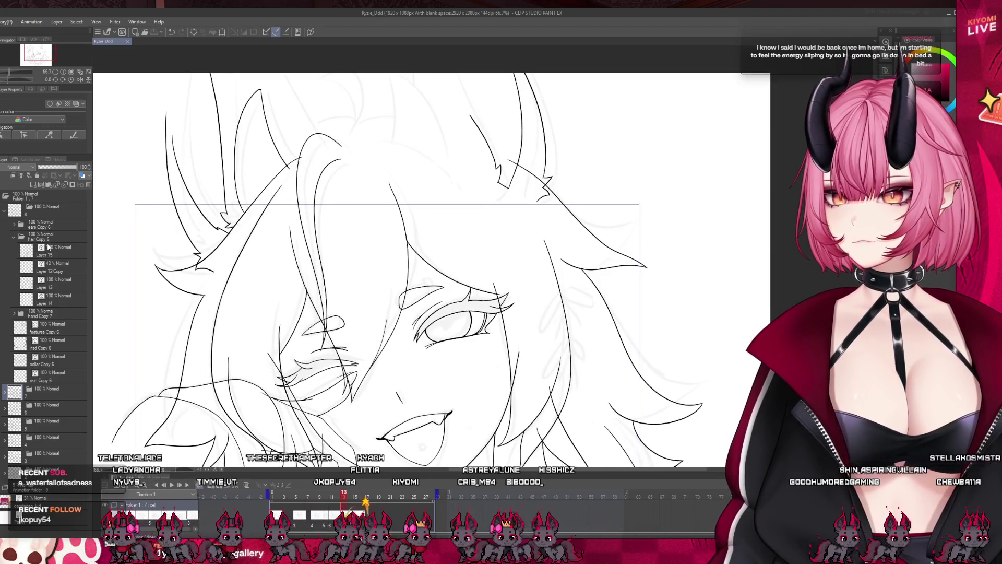
{"action": "left_click", "coordinate": [48, 248]}
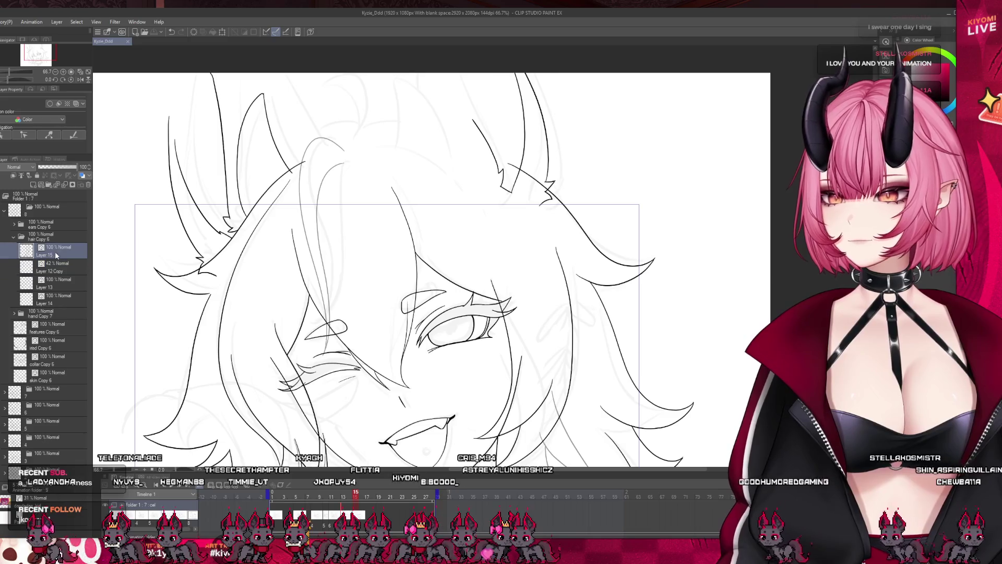
{"action": "scroll", "coordinate": [284, 264], "scroll_direction": "up", "scroll_amount": 2}
{"action": "scroll", "coordinate": [284, 264], "scroll_direction": "down", "scroll_amount": 3}
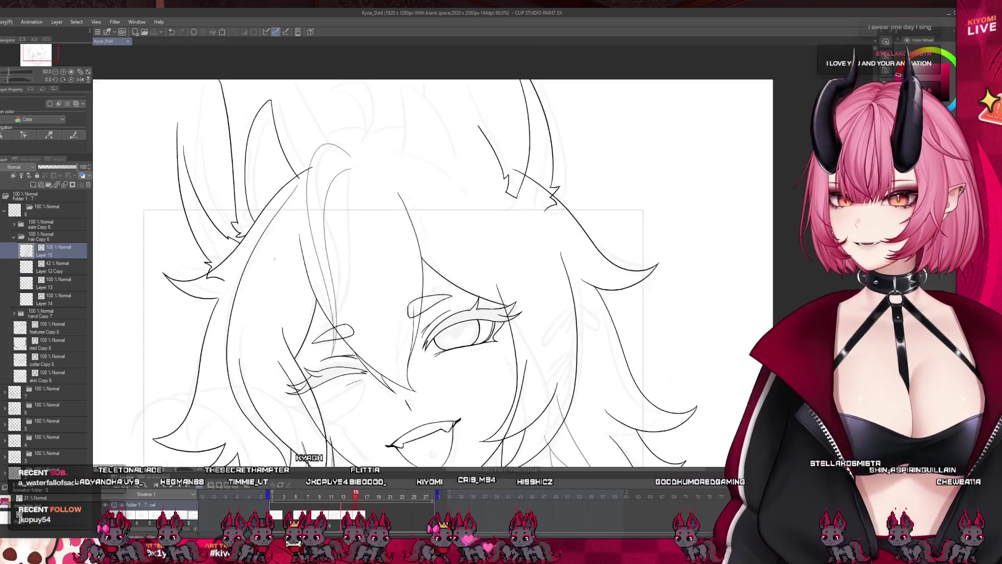
{"action": "scroll", "coordinate": [284, 264], "scroll_direction": "up", "scroll_amount": 3}
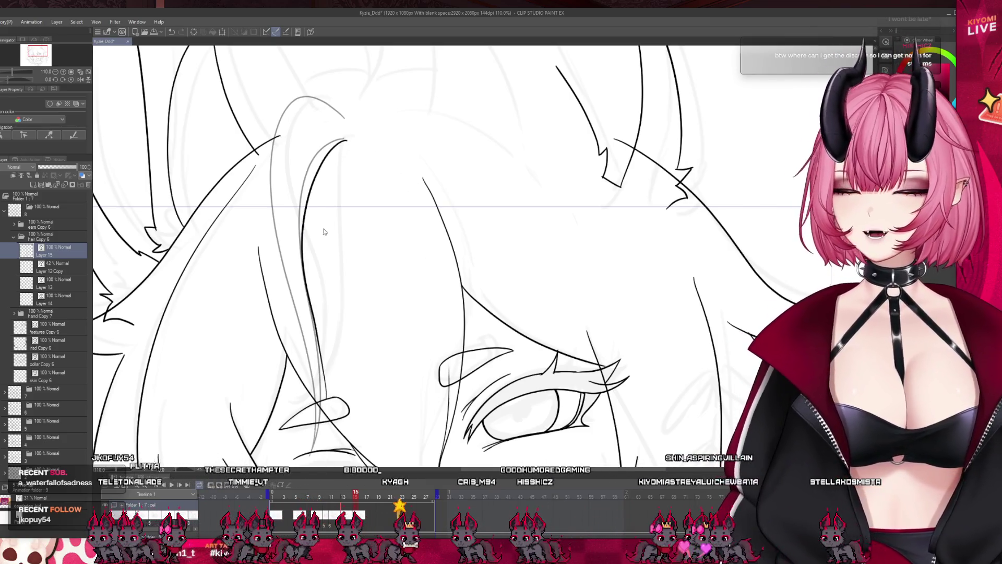
- Ink two long hair strands from the crown down across the forehead, redoing failed attempts
{"action": "mouse_move", "coordinate": [344, 113]}
{"action": "left_mouse_down"}
{"action": "mouse_move", "coordinate": [286, 162]}
{"action": "mouse_move", "coordinate": [312, 247]}
{"action": "left_mouse_up"}
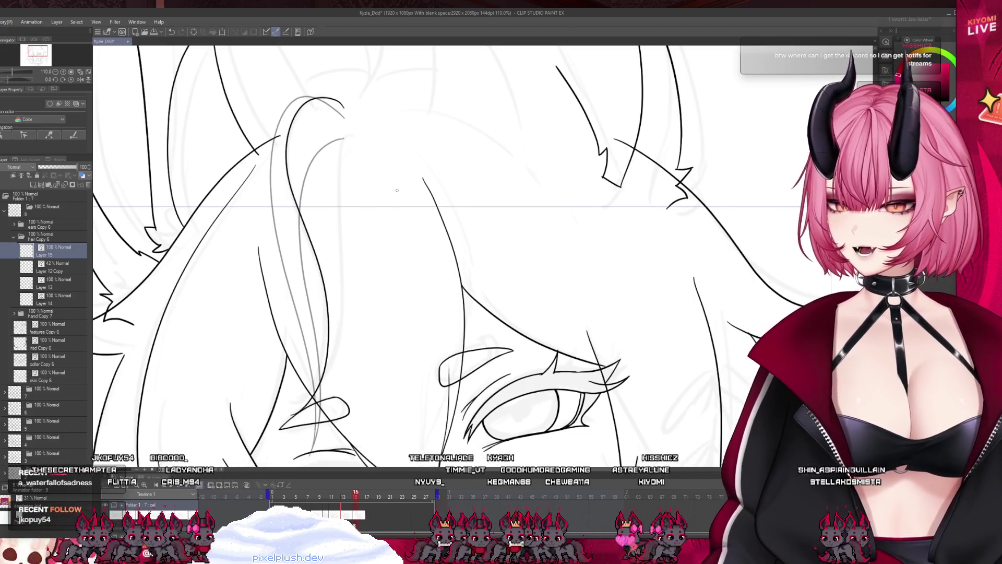
{"action": "key", "text": "ctrl+z"}
{"action": "mouse_move", "coordinate": [345, 145]}
{"action": "left_mouse_down"}
{"action": "mouse_move", "coordinate": [341, 292]}
{"action": "mouse_move", "coordinate": [321, 381]}
{"action": "mouse_move", "coordinate": [293, 410]}
{"action": "left_mouse_up"}
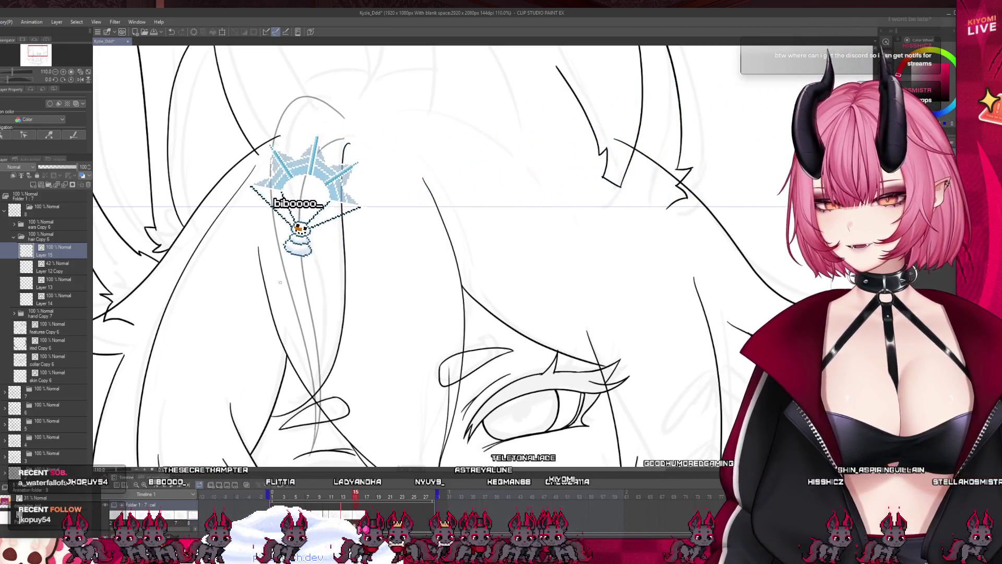
{"action": "key", "text": "ctrl+z"}
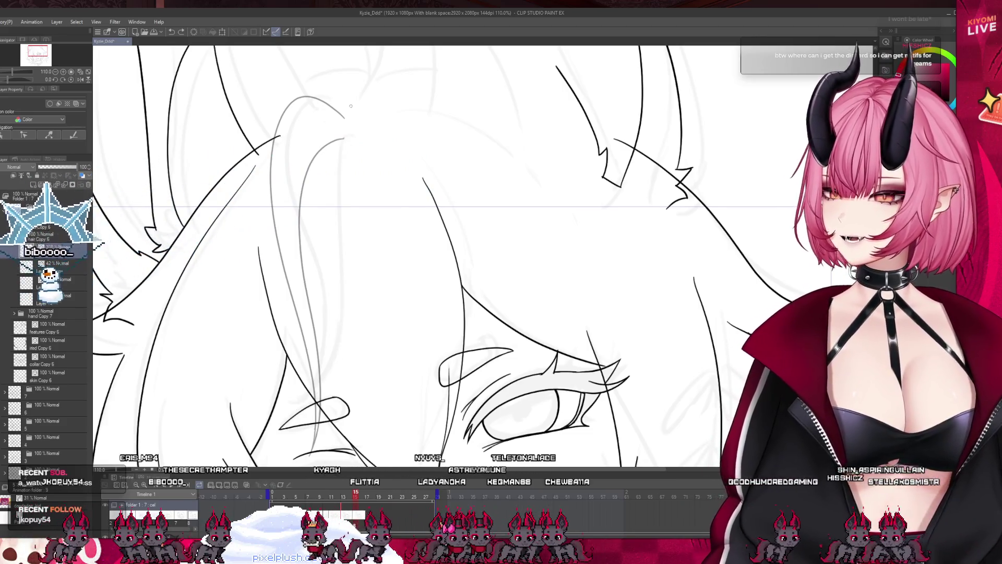
{"action": "mouse_move", "coordinate": [346, 140]}
{"action": "left_mouse_down"}
{"action": "mouse_move", "coordinate": [342, 279]}
{"action": "mouse_move", "coordinate": [324, 365]}
{"action": "mouse_move", "coordinate": [279, 410]}
{"action": "left_mouse_up"}
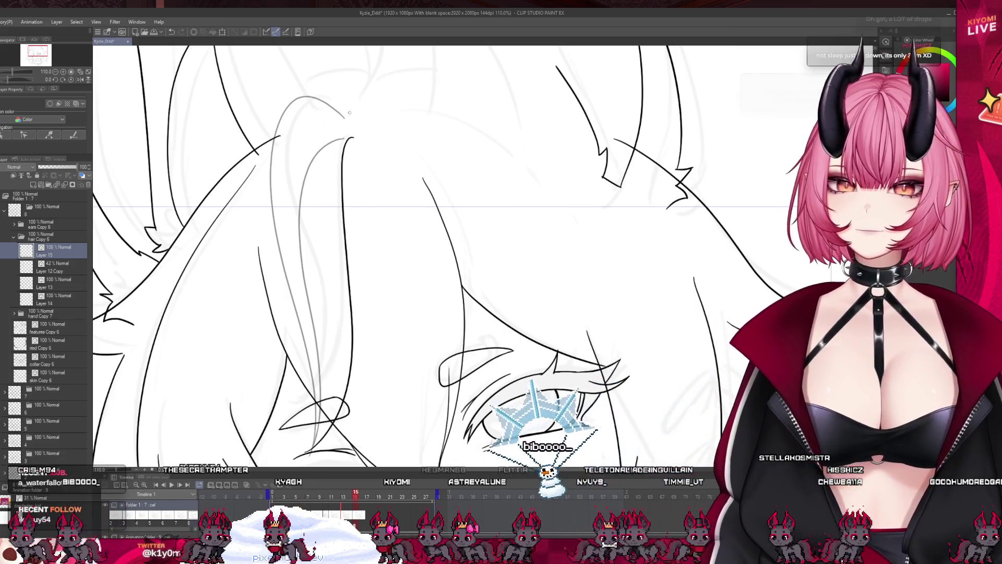
{"action": "mouse_move", "coordinate": [347, 113]}
{"action": "left_mouse_down"}
{"action": "mouse_move", "coordinate": [290, 137]}
{"action": "mouse_move", "coordinate": [299, 235]}
{"action": "mouse_move", "coordinate": [339, 400]}
{"action": "left_mouse_up"}
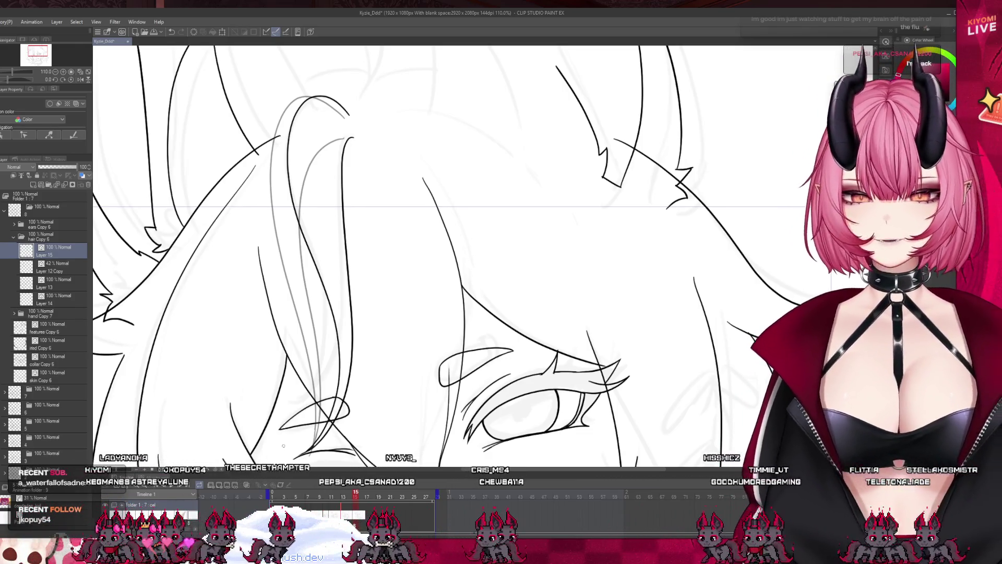
{"action": "key", "text": "ctrl+minus"}
{"action": "key", "text": "ctrl+minus"}
{"action": "key", "text": "ctrl+minus"}
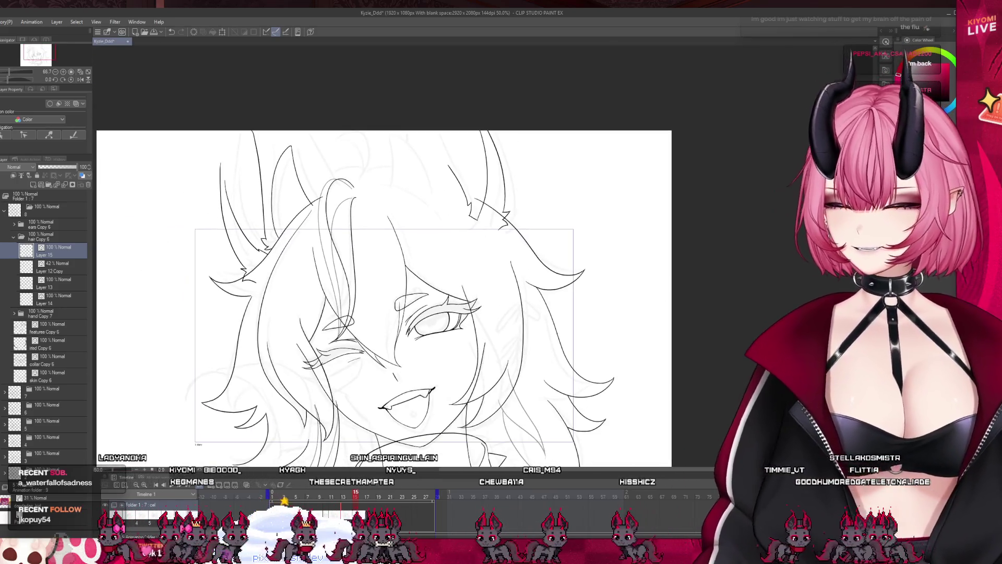
{"action": "mouse_move", "coordinate": [355, 492]}
{"action": "left_mouse_down"}
{"action": "mouse_move", "coordinate": [285, 492]}
{"action": "mouse_move", "coordinate": [368, 493]}
{"action": "left_mouse_up"}
{"action": "left_click", "coordinate": [386, 496]}
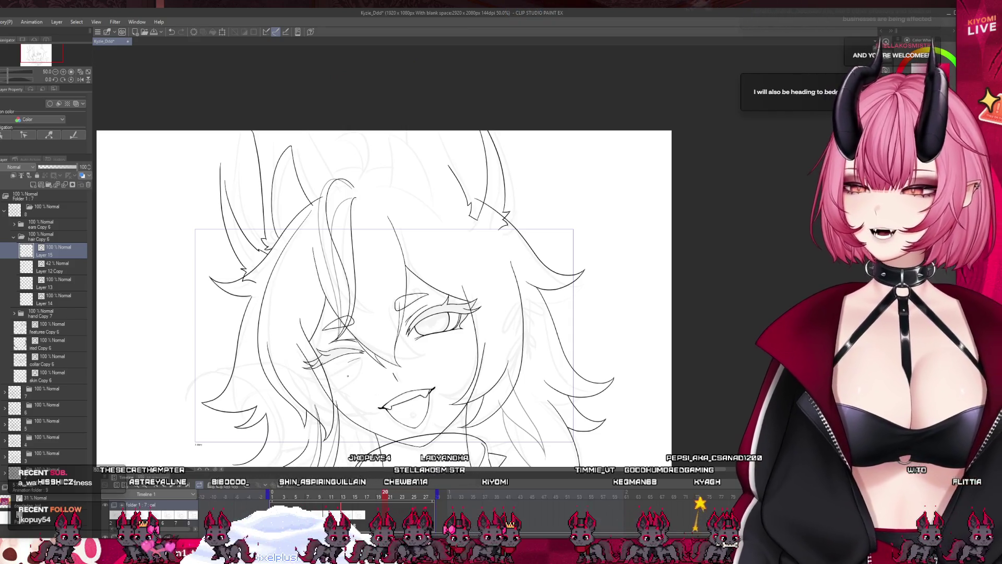
{"action": "scroll", "coordinate": [451, 345], "scroll_direction": "up", "scroll_amount": 1}
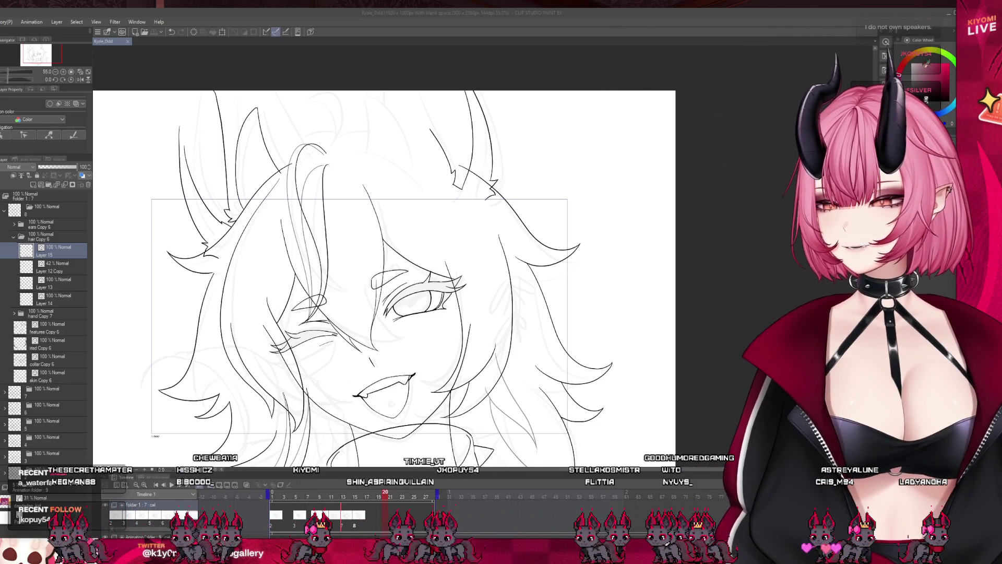
{"action": "scroll", "coordinate": [747, 433], "scroll_direction": "down", "scroll_amount": 1}
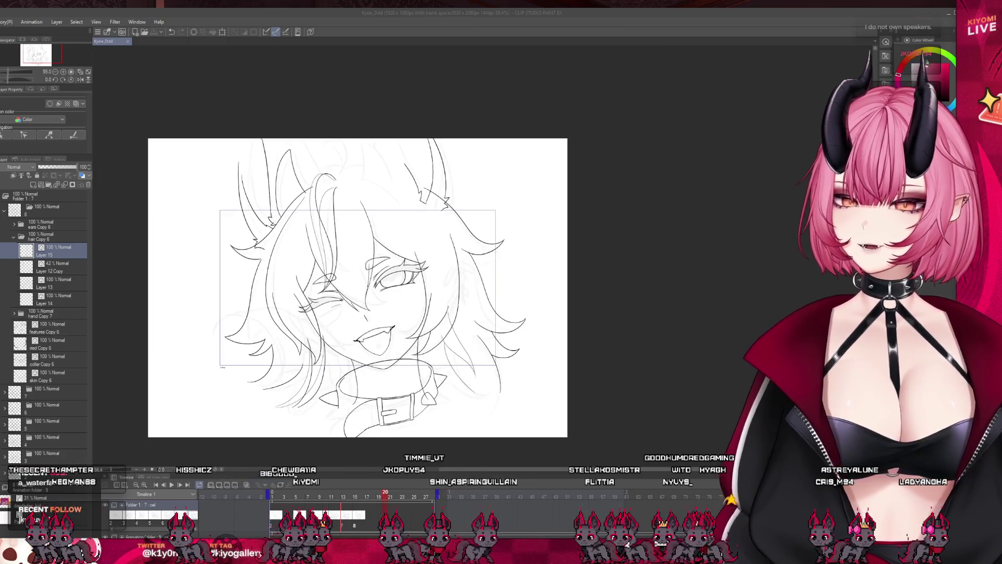
{"action": "scroll", "coordinate": [746, 433], "scroll_direction": "up", "scroll_amount": 2}
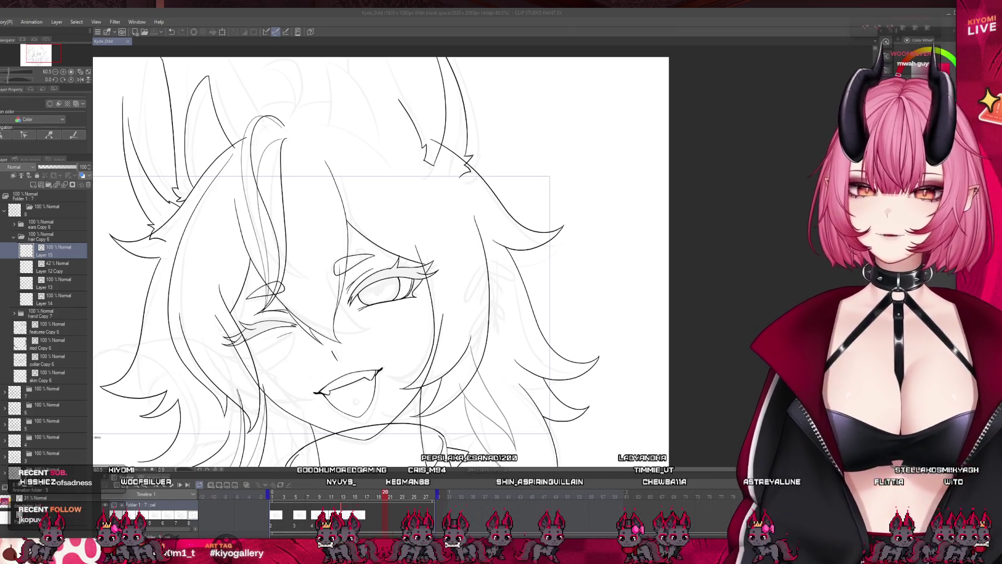
{"action": "scroll", "coordinate": [381, 261], "scroll_direction": "down", "scroll_amount": 1}
{"action": "scroll", "coordinate": [381, 261], "scroll_direction": "left", "scroll_amount": 10}
{"action": "scroll", "coordinate": [328, 225], "scroll_direction": "right", "scroll_amount": 10}
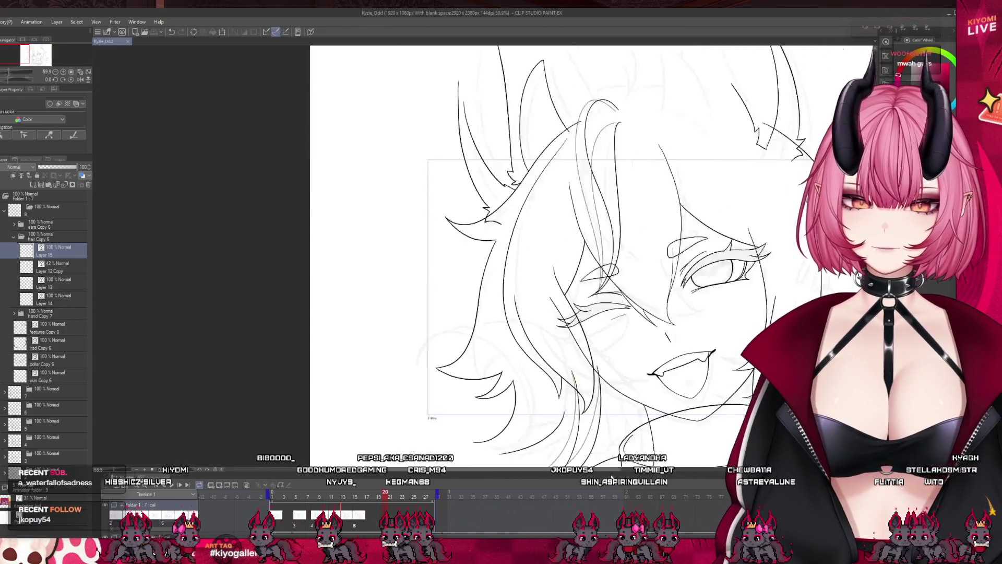
{"action": "scroll", "coordinate": [327, 225], "scroll_direction": "down", "scroll_amount": 2}
{"action": "scroll", "coordinate": [448, 292], "scroll_direction": "up", "scroll_amount": 4}
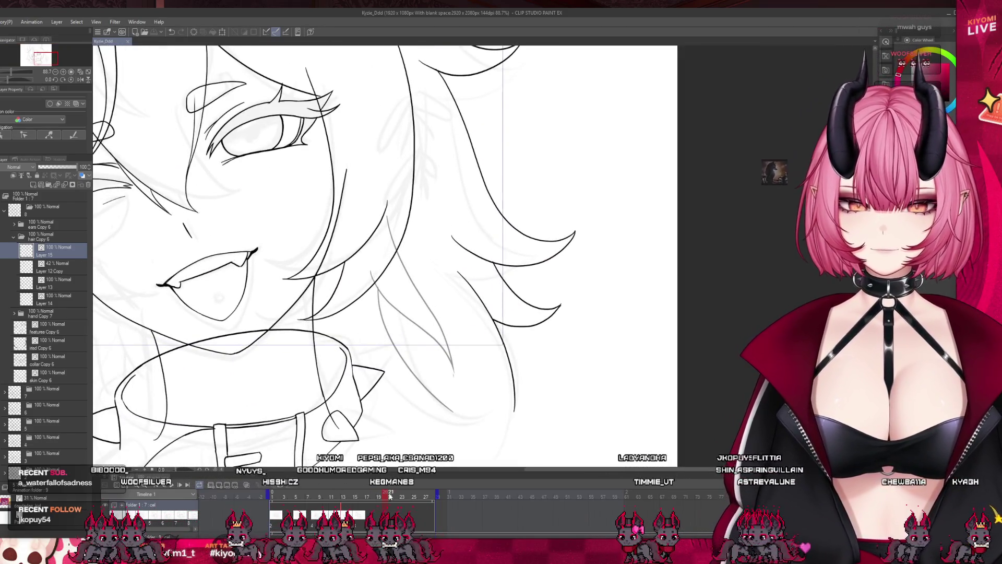
- Step through the timeline to frame 15 and make Layer 12 in the hair folder active
{"action": "left_click", "coordinate": [352, 509]}
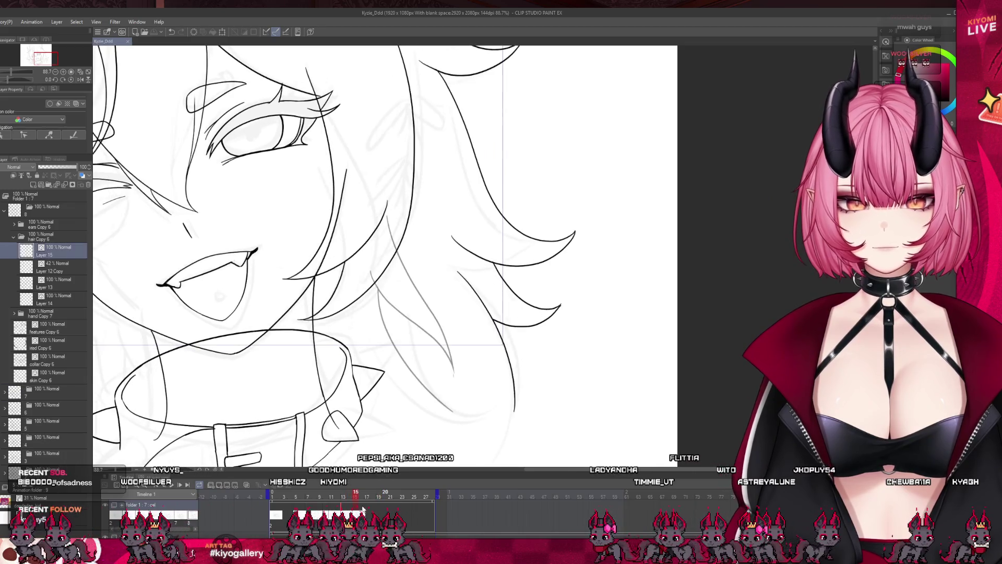
{"action": "left_click", "coordinate": [360, 509]}
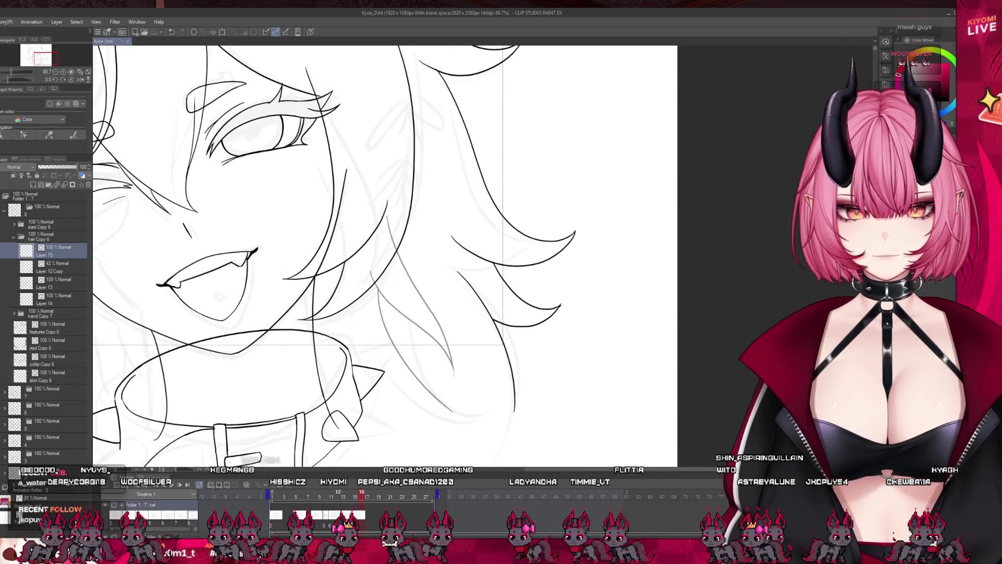
{"action": "left_click", "coordinate": [343, 509]}
{"action": "key", "text": "Left"}
{"action": "key", "text": "Left"}
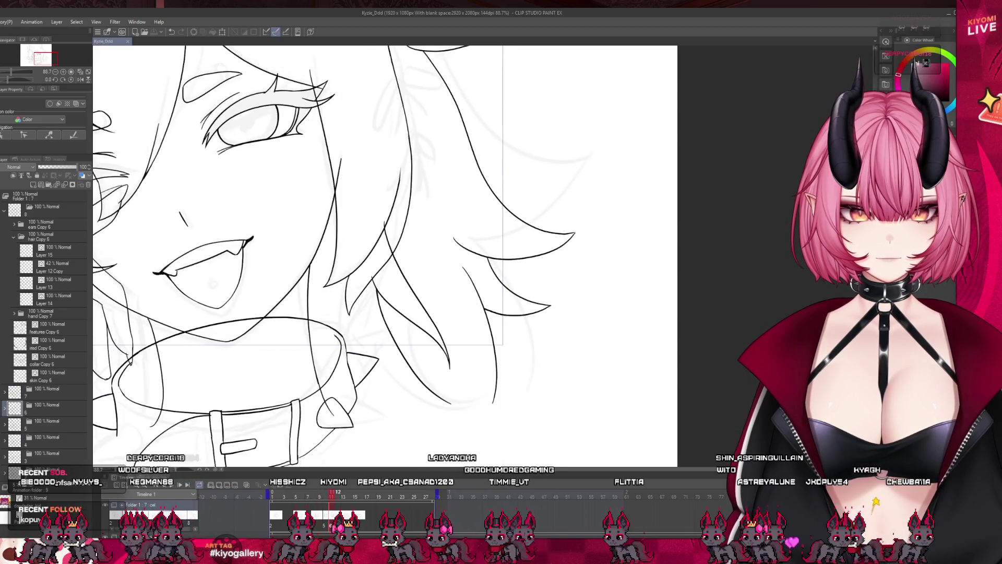
{"action": "key", "text": "Left"}
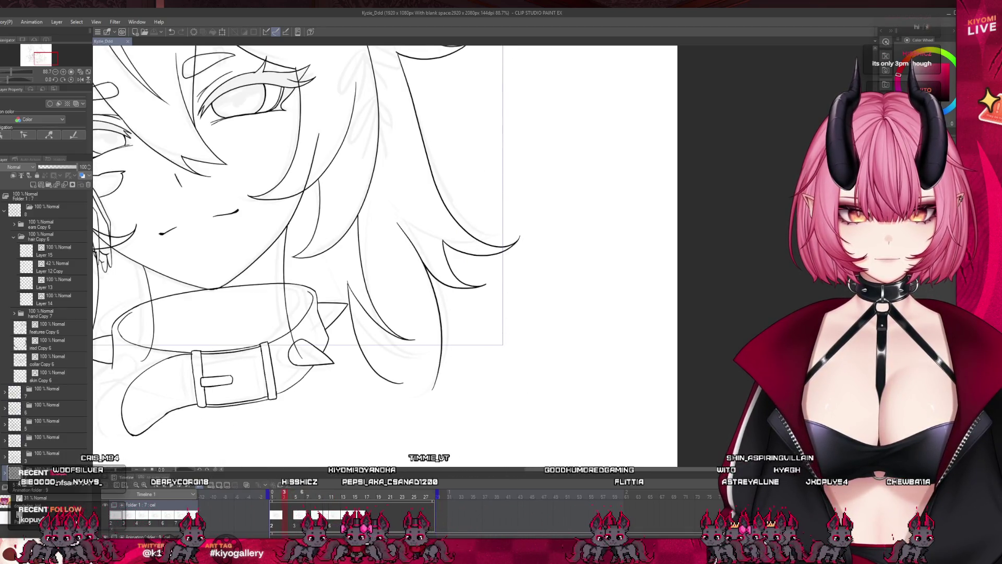
{"action": "key", "text": "Left"}
{"action": "key", "text": "Left"}
{"action": "key", "text": "Right"}
{"action": "key", "text": "Right"}
{"action": "key", "text": "Right"}
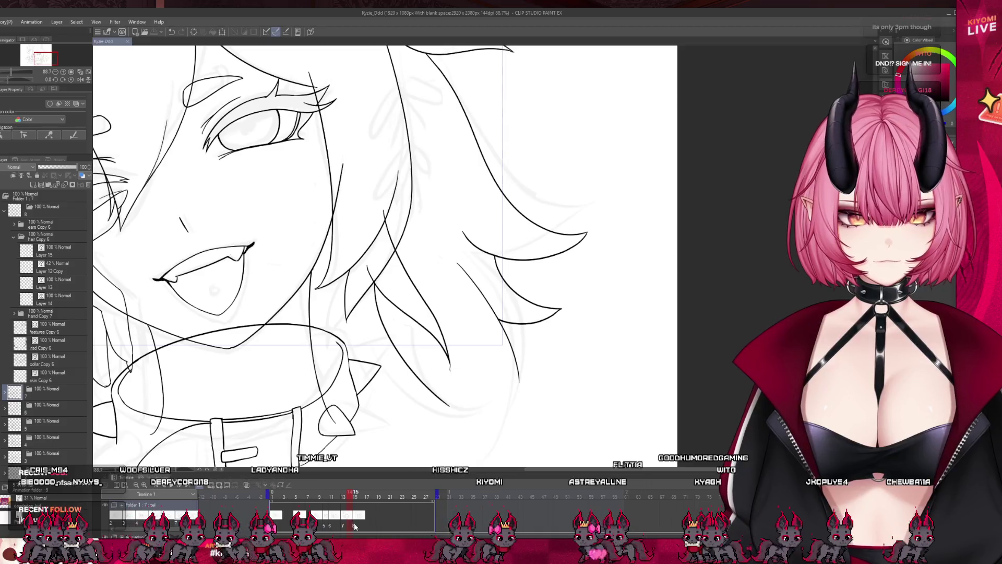
{"action": "left_click", "coordinate": [10, 396]}
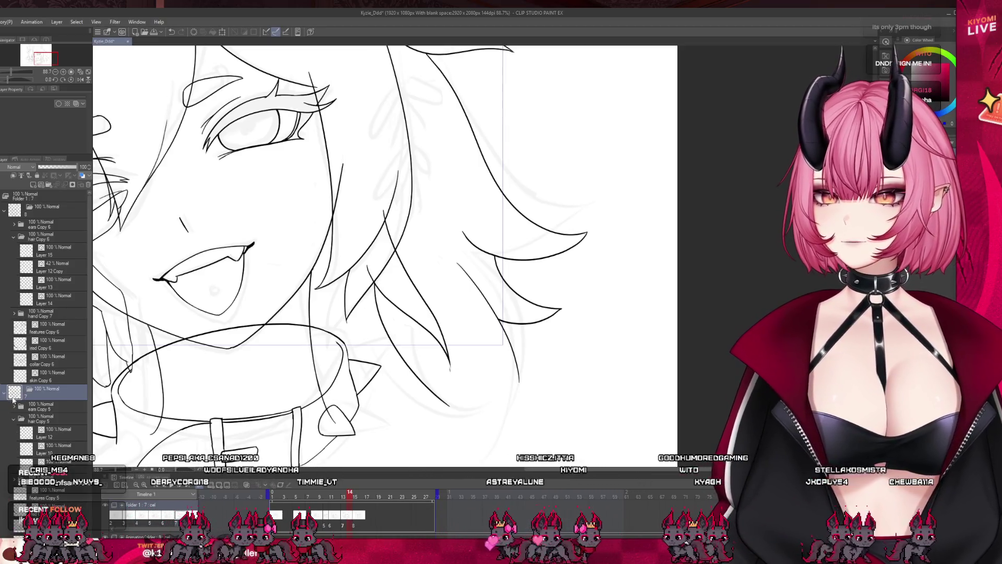
{"action": "left_click", "coordinate": [58, 432]}
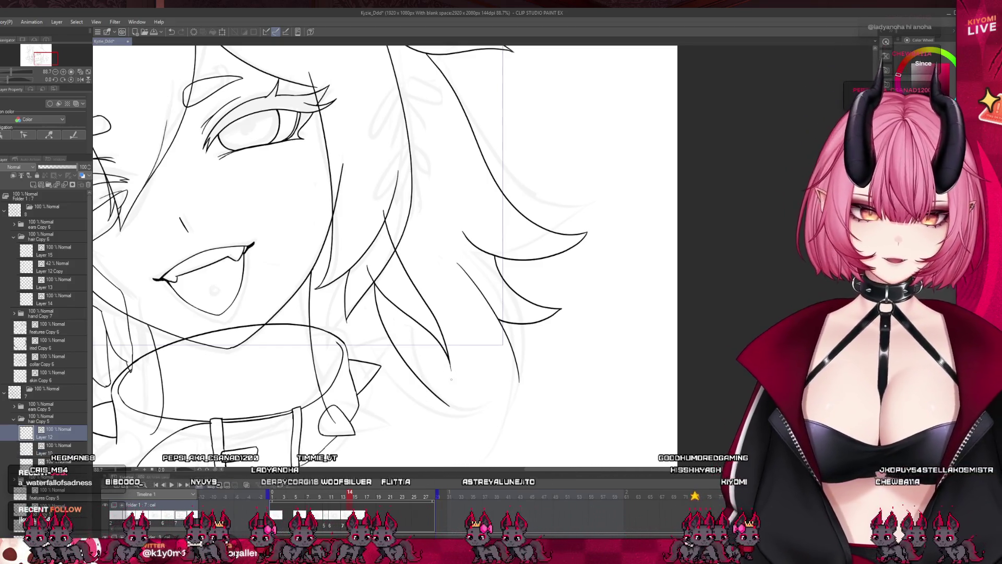
{"action": "key", "text": "Right"}
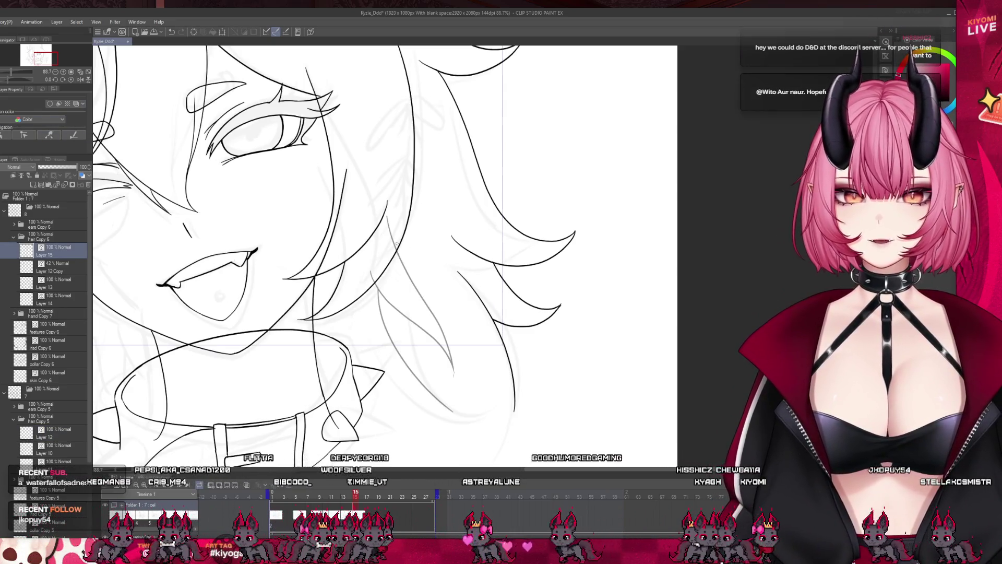
- Ink new hair strands on the right of the face, redrawing rejected strokes
{"action": "mouse_move", "coordinate": [480, 341]}
{"action": "left_mouse_down"}
{"action": "mouse_move", "coordinate": [395, 240]}
{"action": "mouse_move", "coordinate": [462, 340]}
{"action": "left_mouse_up"}
{"action": "key", "text": "ctrl+z"}
{"action": "key", "text": "ctrl+z"}
{"action": "left_click_drag", "start_coordinate": [397, 246], "coordinate": [470, 343]}
{"action": "key", "text": "ctrl+z"}
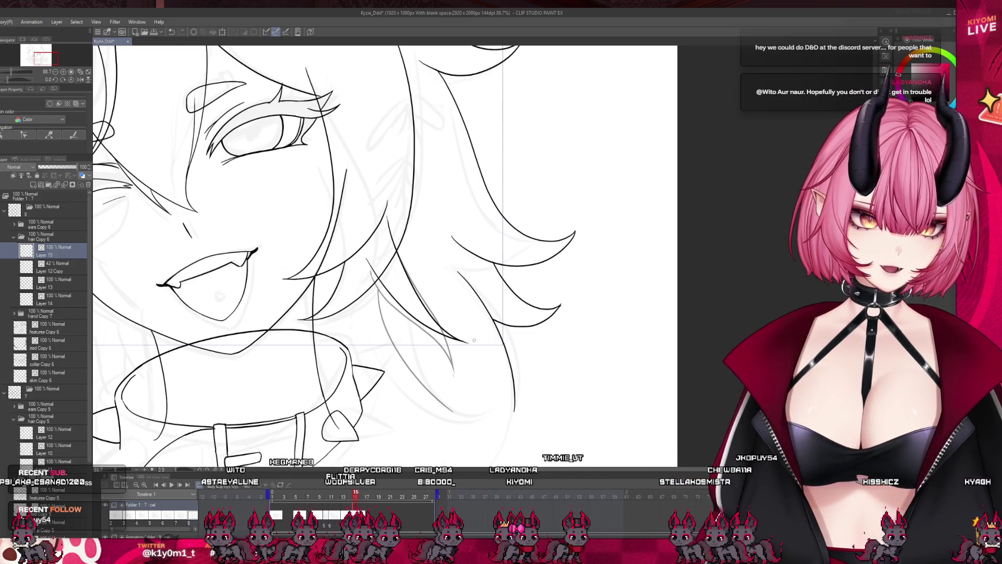
{"action": "mouse_move", "coordinate": [374, 270]}
{"action": "left_mouse_down"}
{"action": "mouse_move", "coordinate": [408, 372]}
{"action": "mouse_move", "coordinate": [476, 420]}
{"action": "left_mouse_up"}
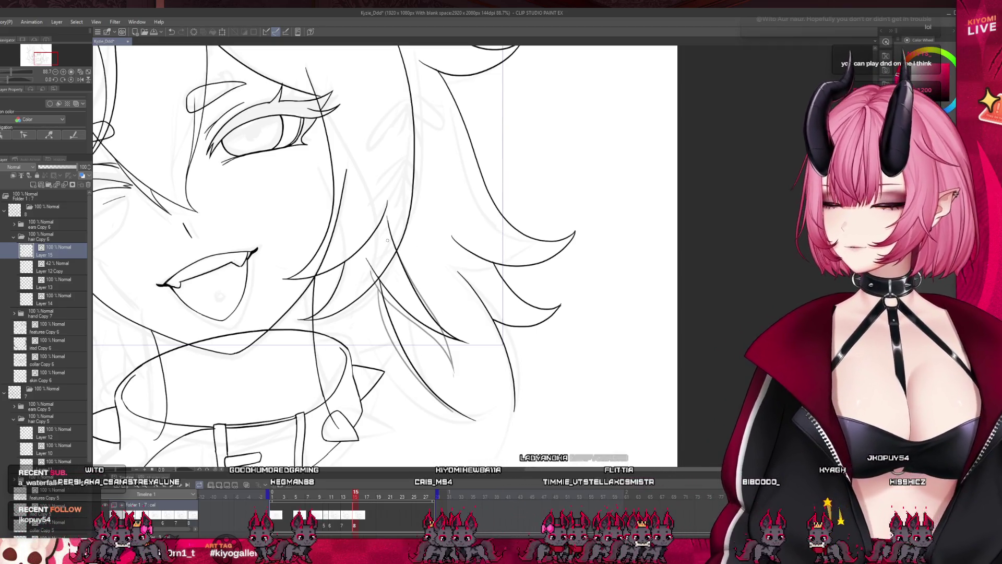
{"action": "scroll", "coordinate": [399, 243], "scroll_direction": "down", "scroll_amount": 5}
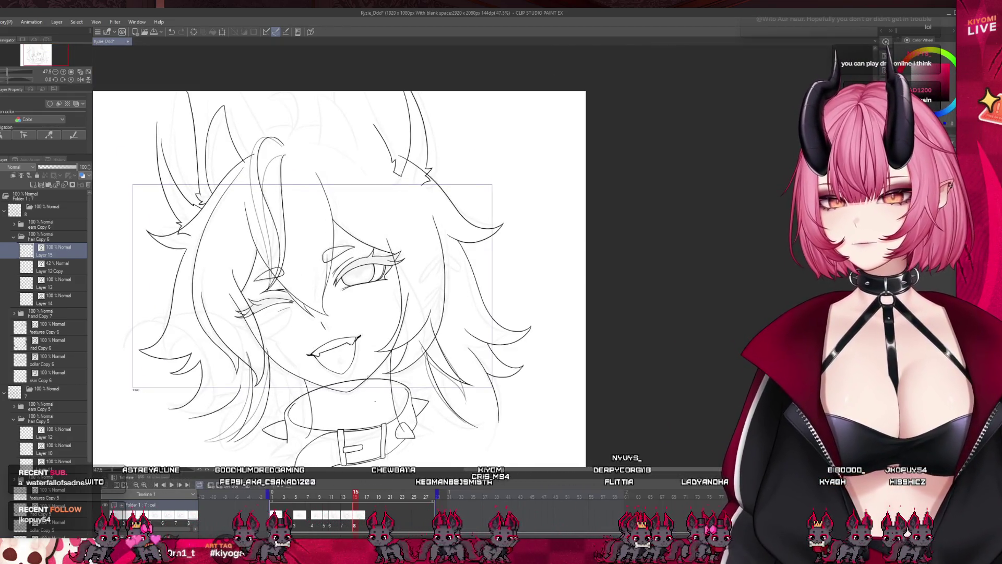
- Rewind the timeline to frame 3, play the animation, and stop it on frame 17
{"action": "left_click", "coordinate": [336, 504]}
{"action": "left_click_drag", "start_coordinate": [336, 504], "coordinate": [284, 504]}
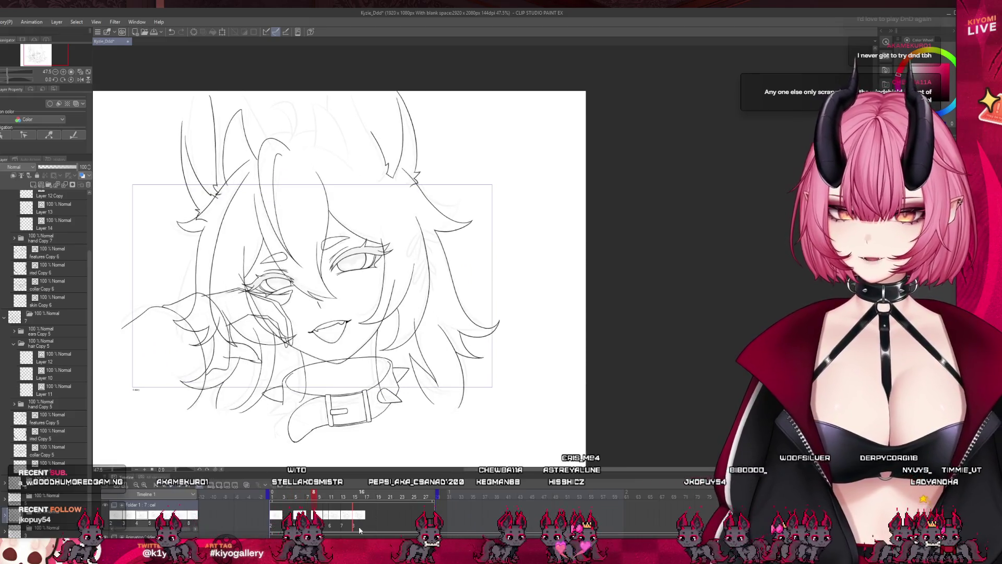
{"action": "left_click", "coordinate": [174, 485]}
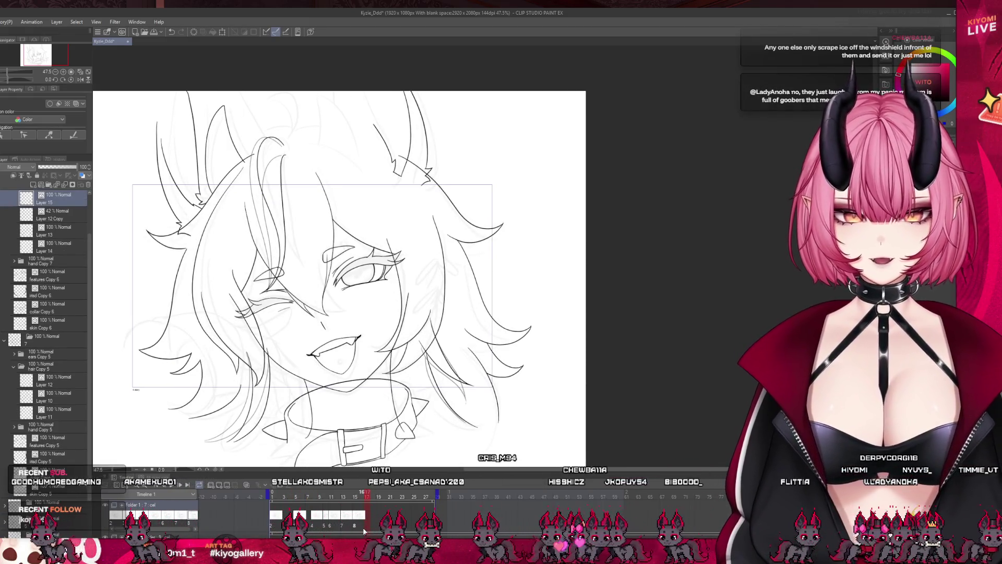
{"action": "scroll", "coordinate": [45, 313], "scroll_direction": "up", "scroll_amount": 2}
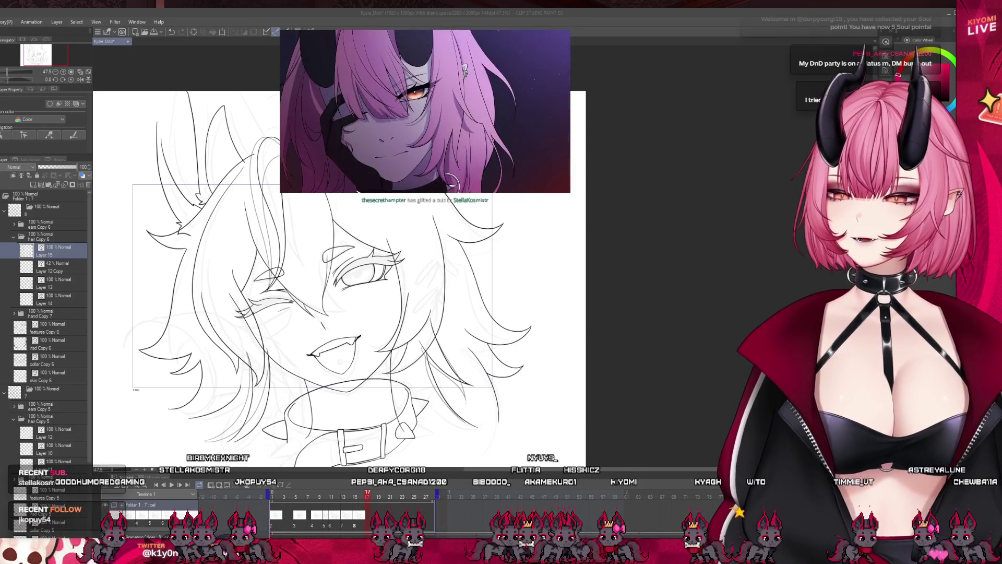
{"action": "scroll", "coordinate": [327, 285], "scroll_direction": "up", "scroll_amount": 2}
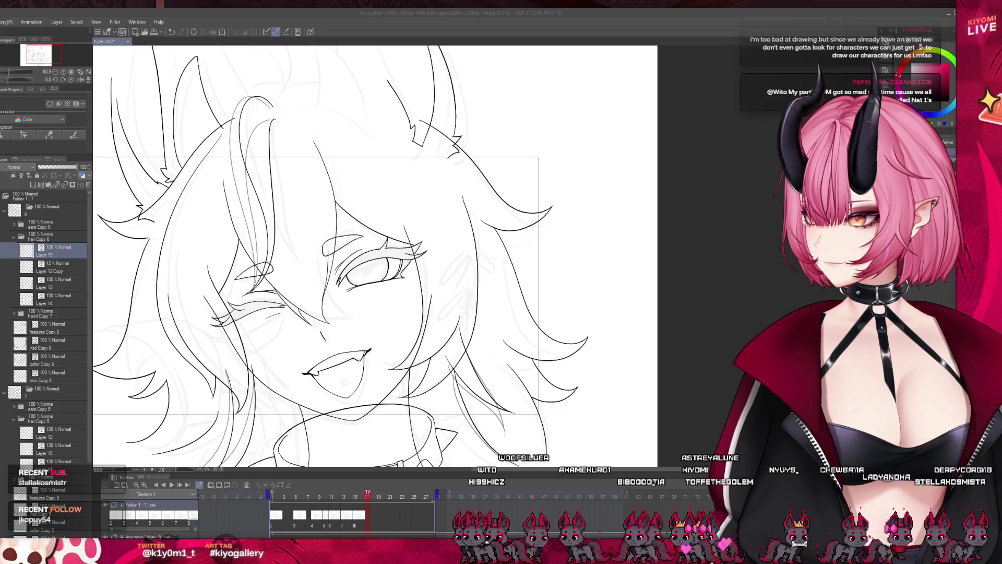
- Dock the reference illustration in a side pane, zoom it, then return to the Kyzie_Ddd document
{"action": "left_click", "coordinate": [25, 59]}
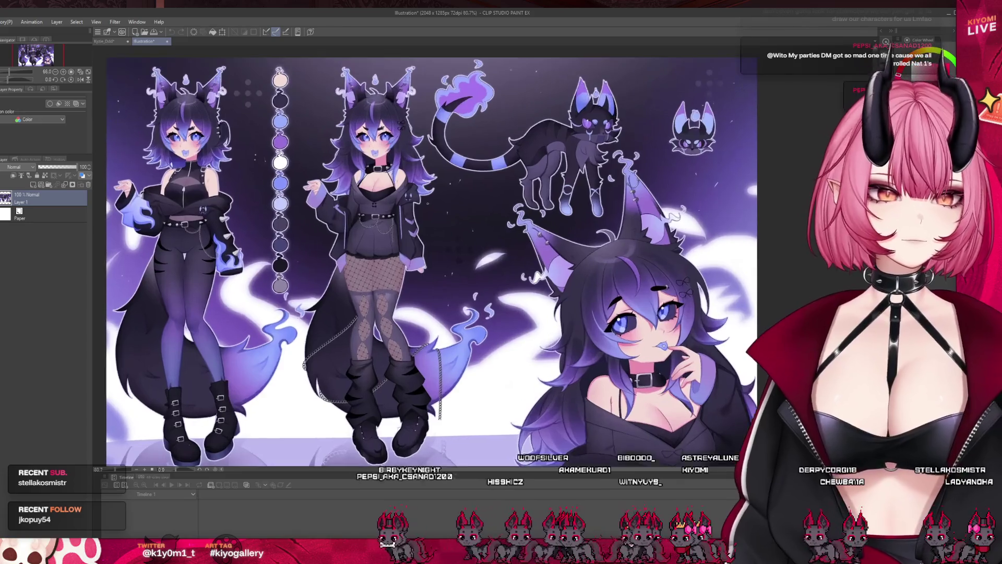
{"action": "mouse_move", "coordinate": [107, 40]}
{"action": "left_mouse_down"}
{"action": "mouse_move", "coordinate": [485, 215]}
{"action": "mouse_move", "coordinate": [276, 215]}
{"action": "left_mouse_up"}
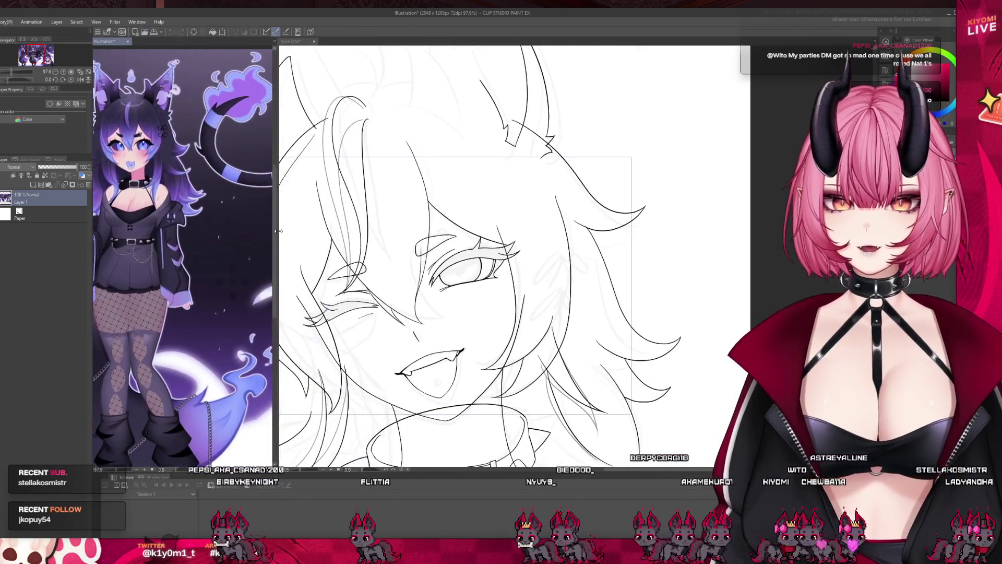
{"action": "scroll", "coordinate": [182, 120], "scroll_direction": "up", "scroll_amount": 4}
{"action": "scroll", "coordinate": [181, 119], "scroll_direction": "up", "scroll_amount": 1}
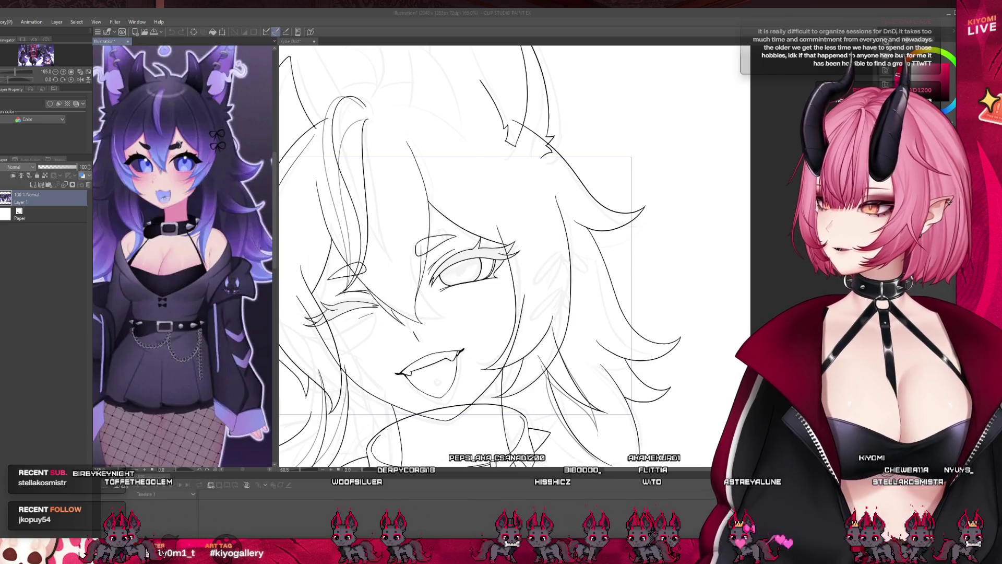
{"action": "scroll", "coordinate": [183, 256], "scroll_direction": "down", "scroll_amount": 3}
{"action": "left_click", "coordinate": [465, 299]}
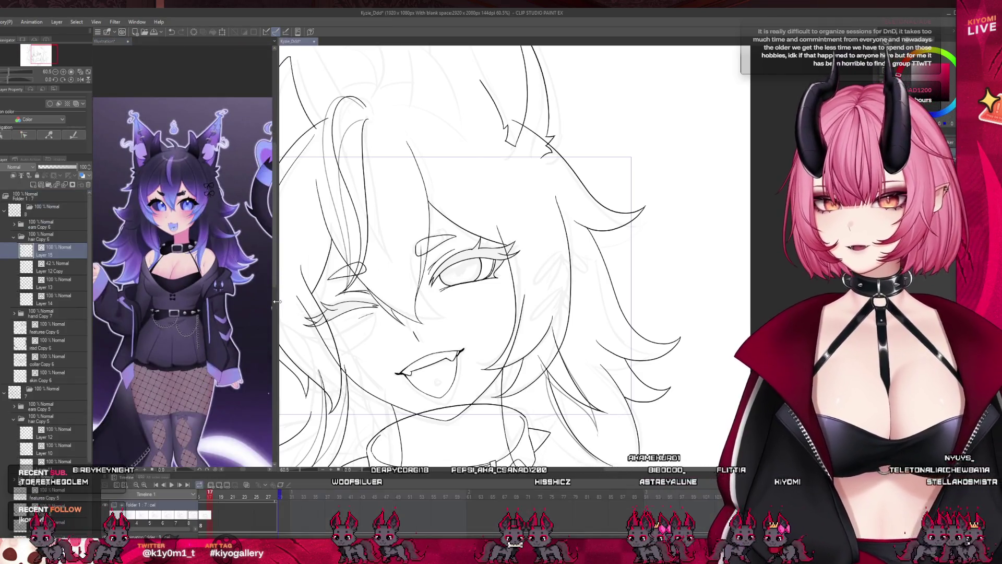
{"action": "scroll", "coordinate": [331, 274], "scroll_direction": "up", "scroll_amount": 1}
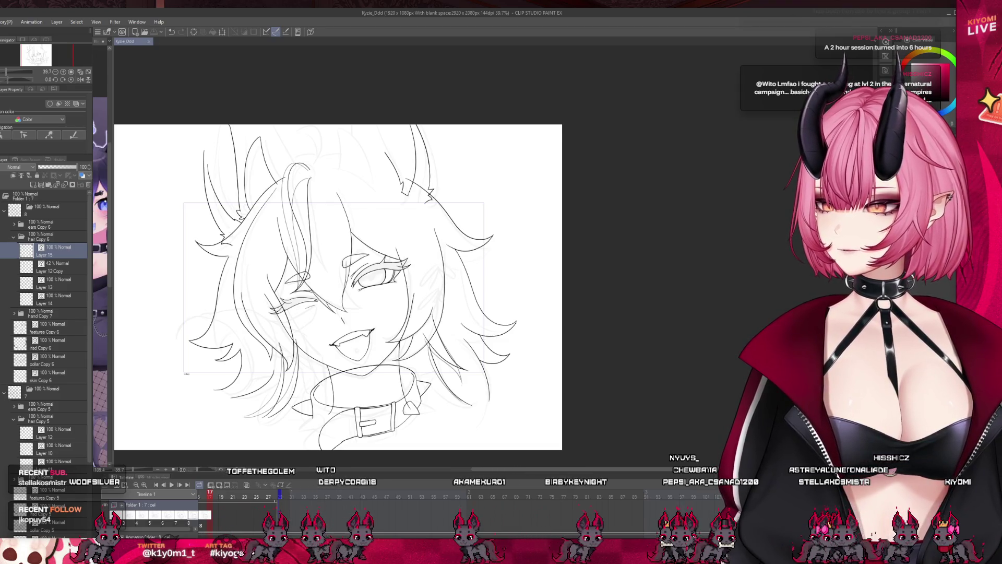
{"action": "scroll", "coordinate": [414, 228], "scroll_direction": "up", "scroll_amount": 2}
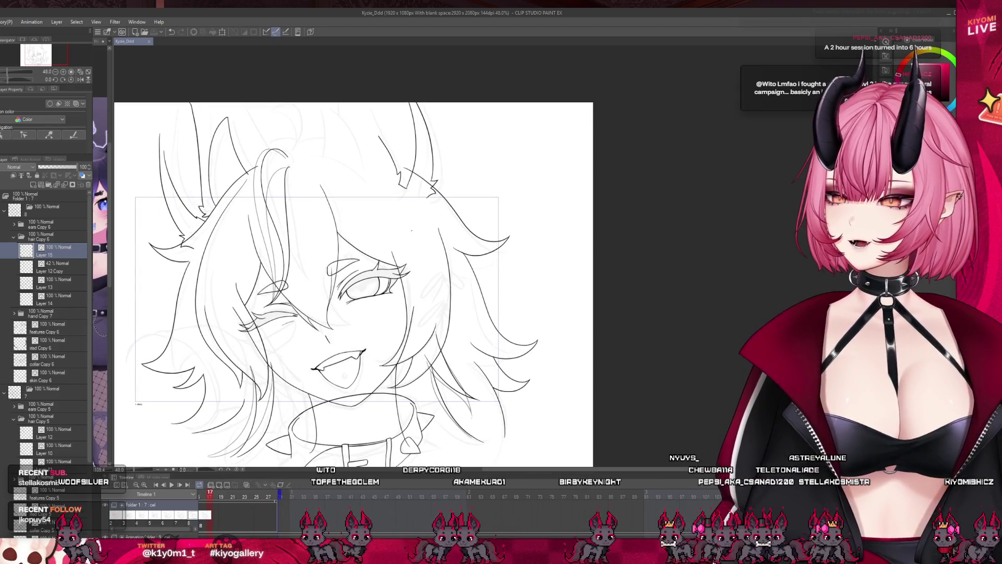
{"action": "scroll", "coordinate": [354, 287], "scroll_direction": "down", "scroll_amount": 1}
{"action": "scroll", "coordinate": [364, 215], "scroll_direction": "down", "scroll_amount": 1}
{"action": "scroll", "coordinate": [349, 259], "scroll_direction": "up", "scroll_amount": 2}
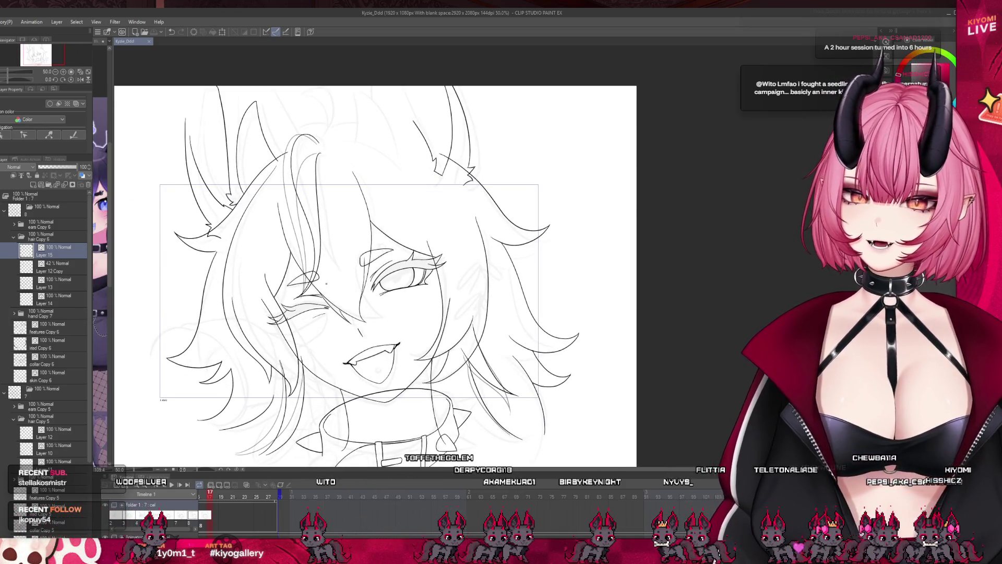
{"action": "scroll", "coordinate": [340, 282], "scroll_direction": "up", "scroll_amount": 1}
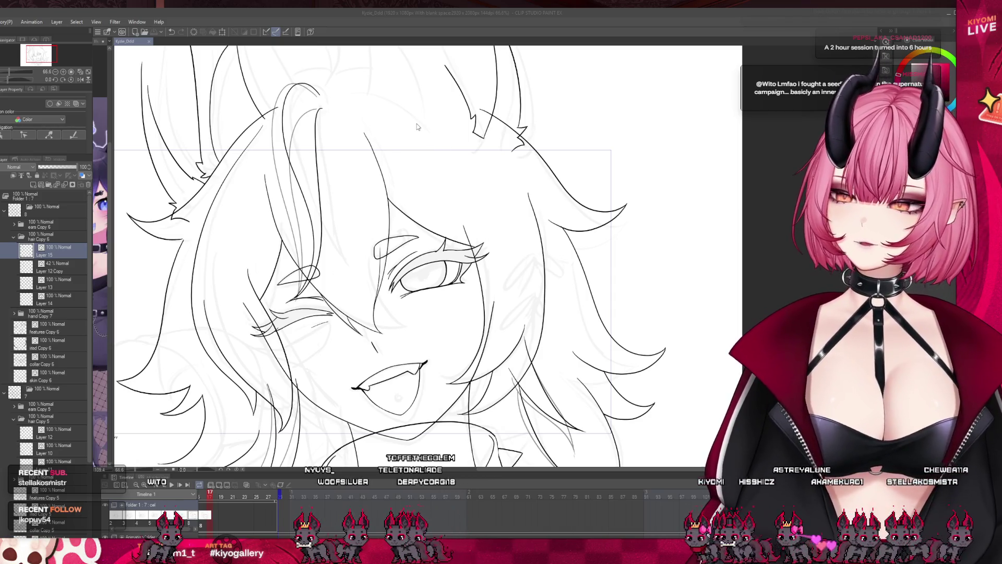
{"action": "scroll", "coordinate": [440, 297], "scroll_direction": "up", "scroll_amount": 1}
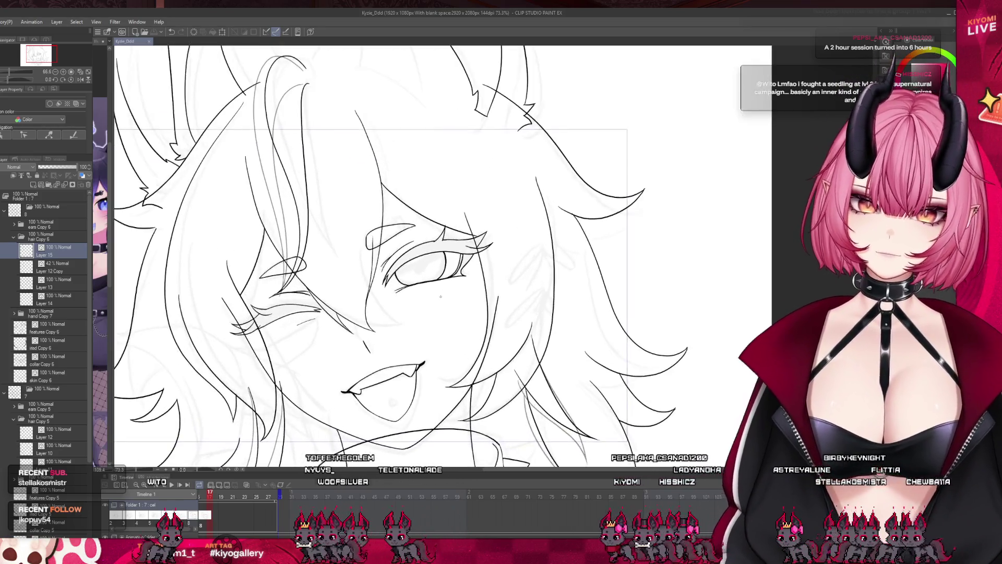
{"action": "left_click", "coordinate": [59, 269]}
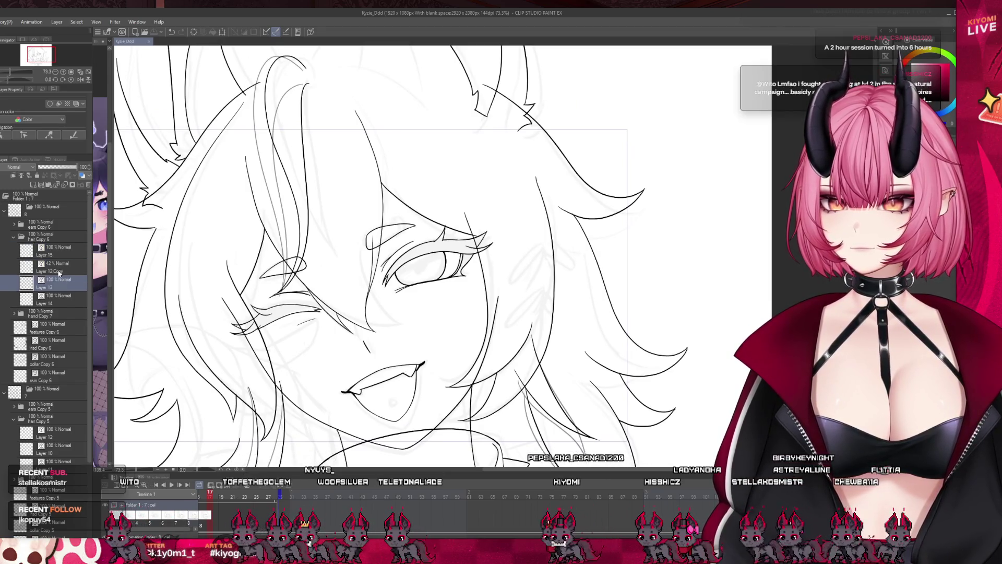
{"action": "scroll", "coordinate": [412, 359], "scroll_direction": "down", "scroll_amount": 2}
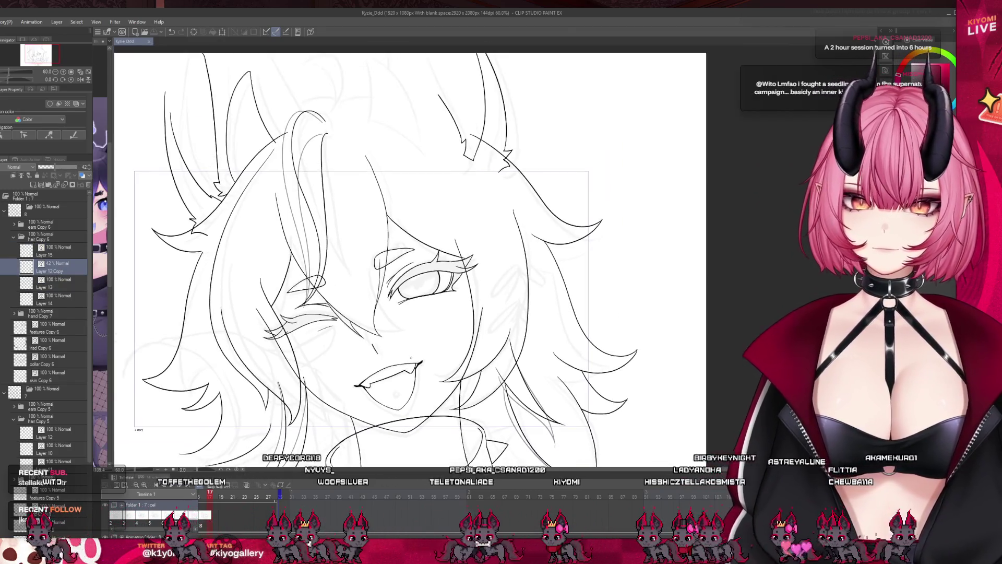
{"action": "scroll", "coordinate": [411, 358], "scroll_direction": "down", "scroll_amount": 1}
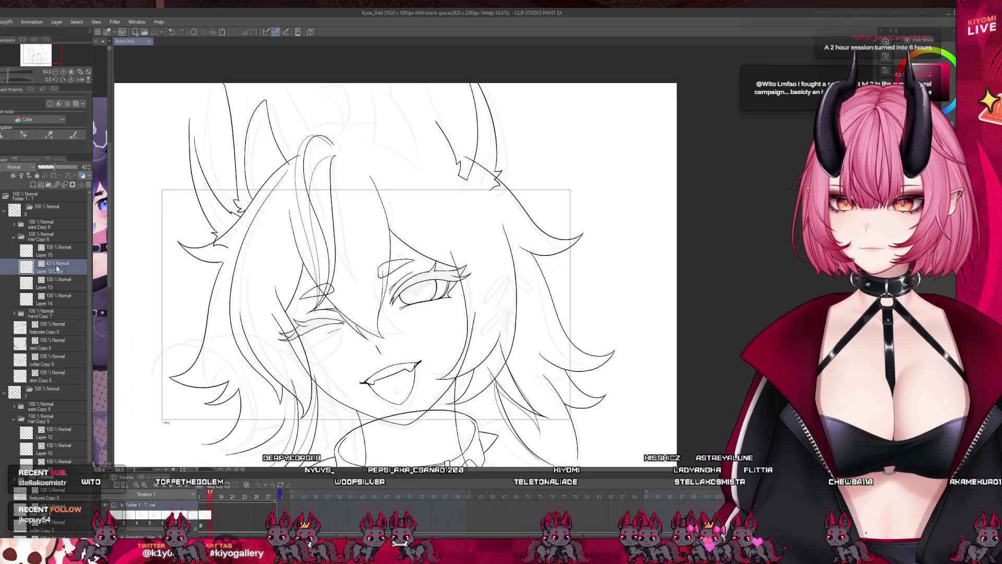
{"action": "key", "text": "Delete"}
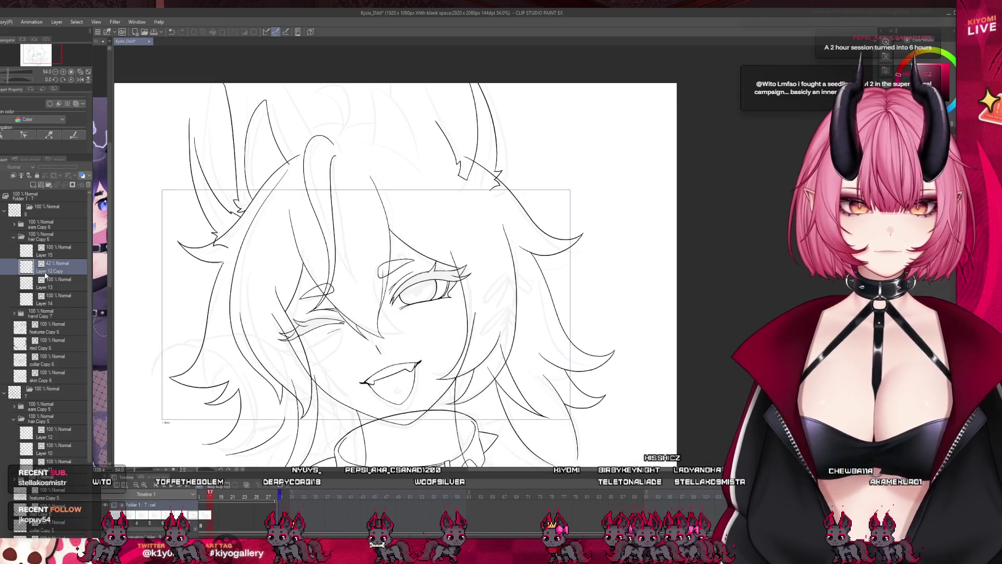
{"action": "left_click", "coordinate": [88, 184]}
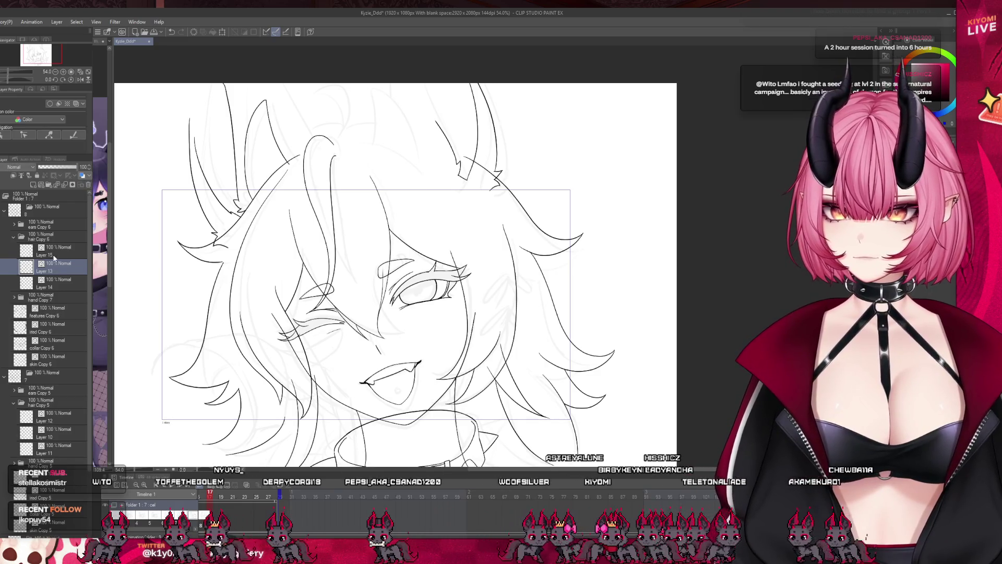
{"action": "scroll", "coordinate": [348, 269], "scroll_direction": "down", "scroll_amount": 3}
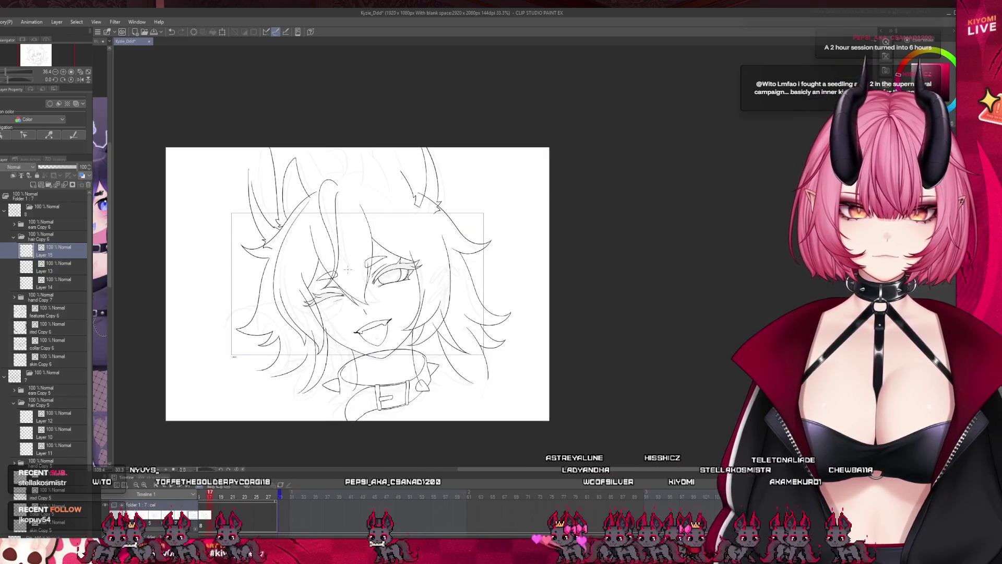
{"action": "scroll", "coordinate": [317, 499], "scroll_direction": "left", "scroll_amount": 3}
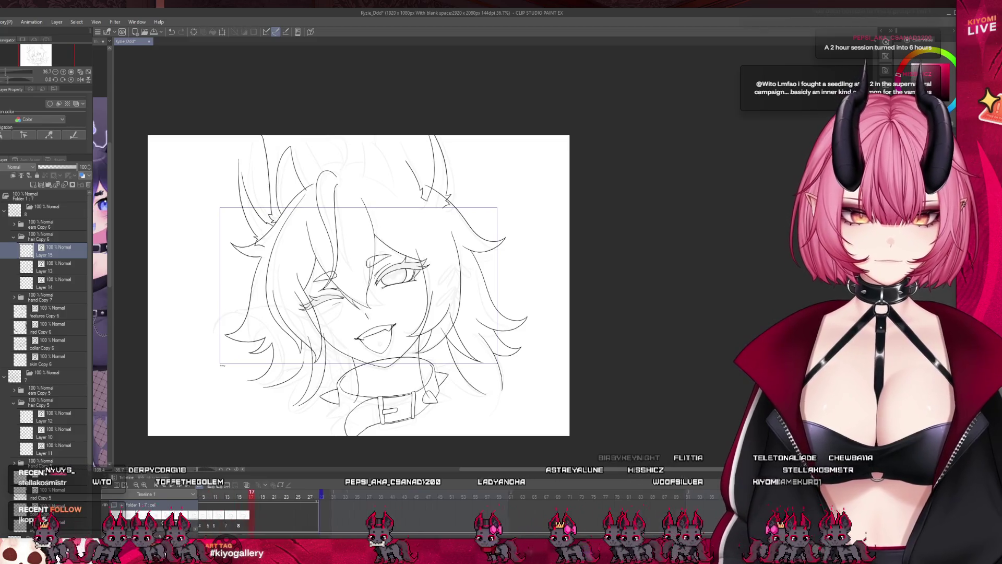
{"action": "mouse_move", "coordinate": [326, 497]}
{"action": "left_mouse_down"}
{"action": "mouse_move", "coordinate": [285, 501]}
{"action": "mouse_move", "coordinate": [326, 505]}
{"action": "left_mouse_up"}
{"action": "scroll", "coordinate": [447, 229], "scroll_direction": "up", "scroll_amount": 2}
{"action": "scroll", "coordinate": [447, 230], "scroll_direction": "up", "scroll_amount": 2}
{"action": "scroll", "coordinate": [44, 313], "scroll_direction": "up", "scroll_amount": 2}
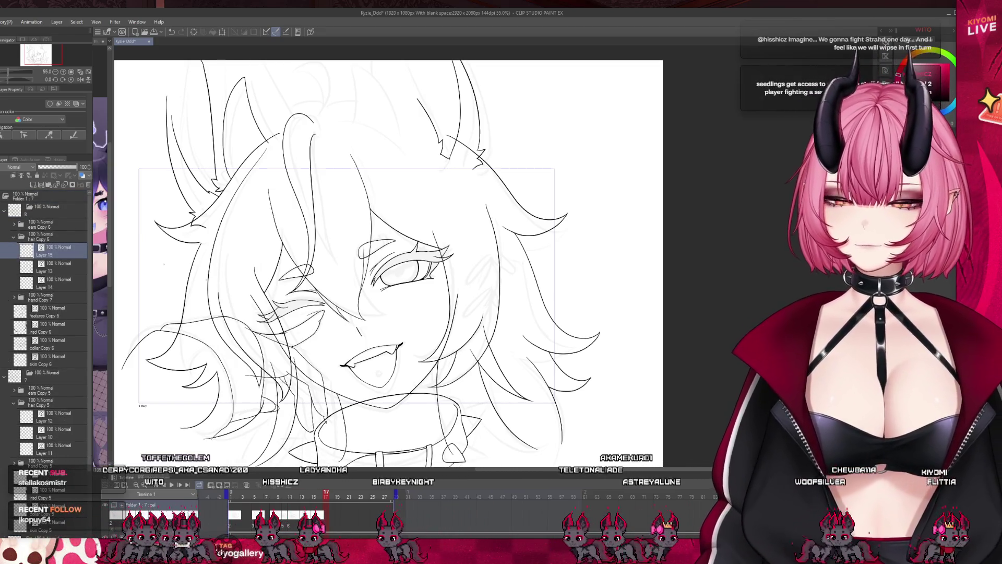
{"action": "left_click", "coordinate": [32, 236]}
- Collapse the hair Copy 6 and folder 8 folders, duplicate the frame folder as folder 9, and restore it after deleting
{"action": "left_click", "coordinate": [14, 236]}
{"action": "left_click", "coordinate": [17, 227]}
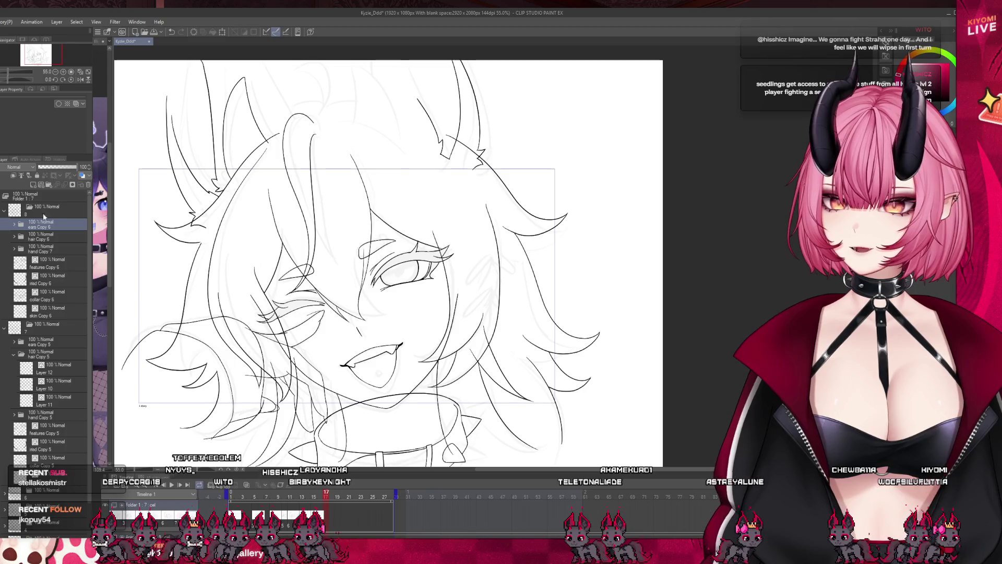
{"action": "left_click", "coordinate": [32, 214]}
{"action": "left_click", "coordinate": [4, 211]}
{"action": "left_click", "coordinate": [325, 523]}
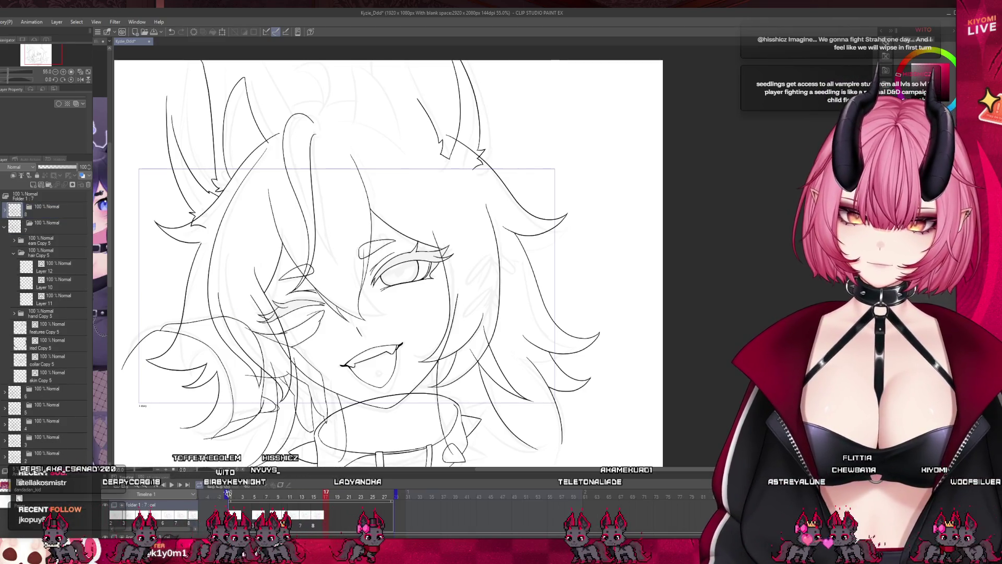
{"action": "left_click", "coordinate": [55, 208]}
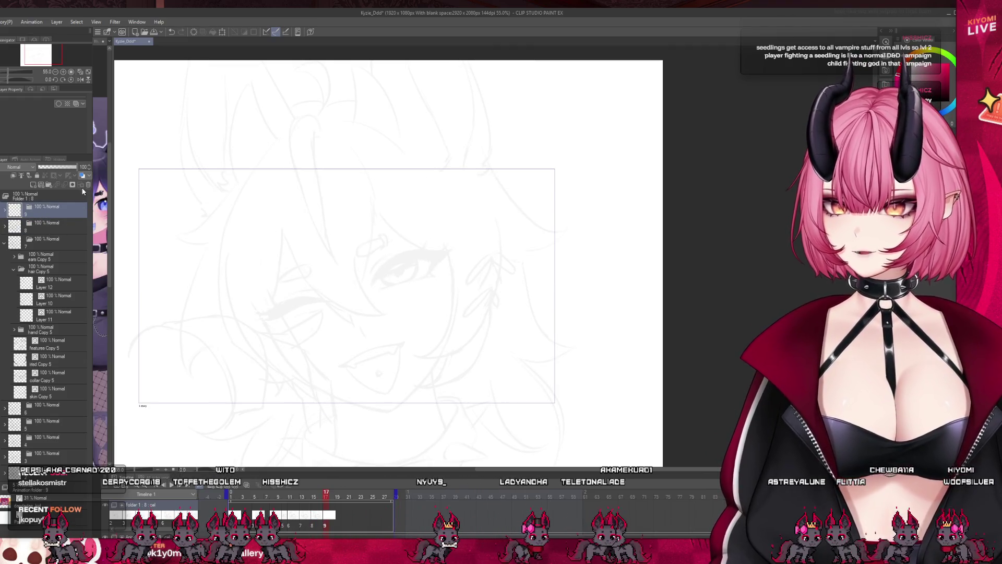
{"action": "left_click", "coordinate": [88, 185]}
{"action": "left_click", "coordinate": [32, 213]}
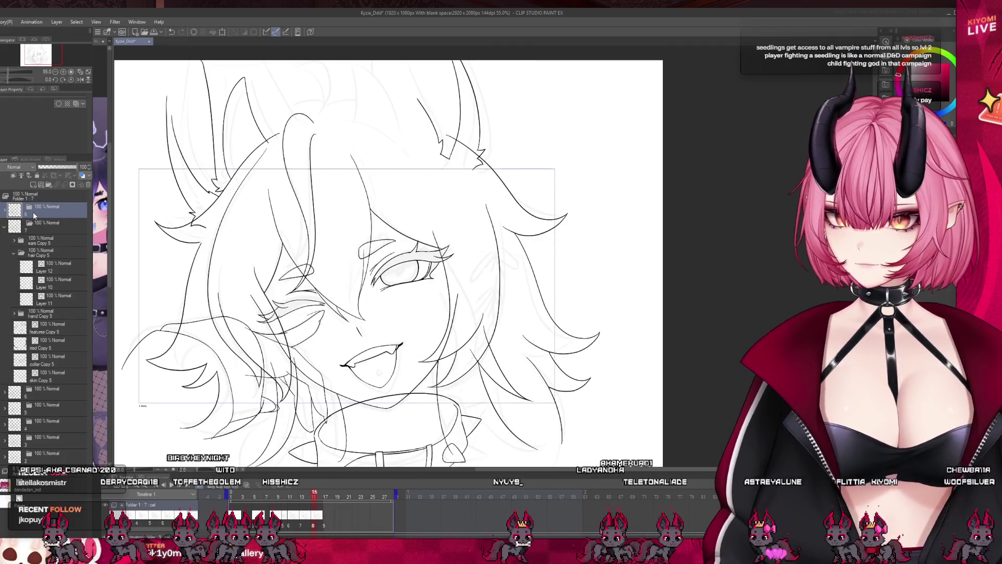
{"action": "key", "text": "ctrl+z"}
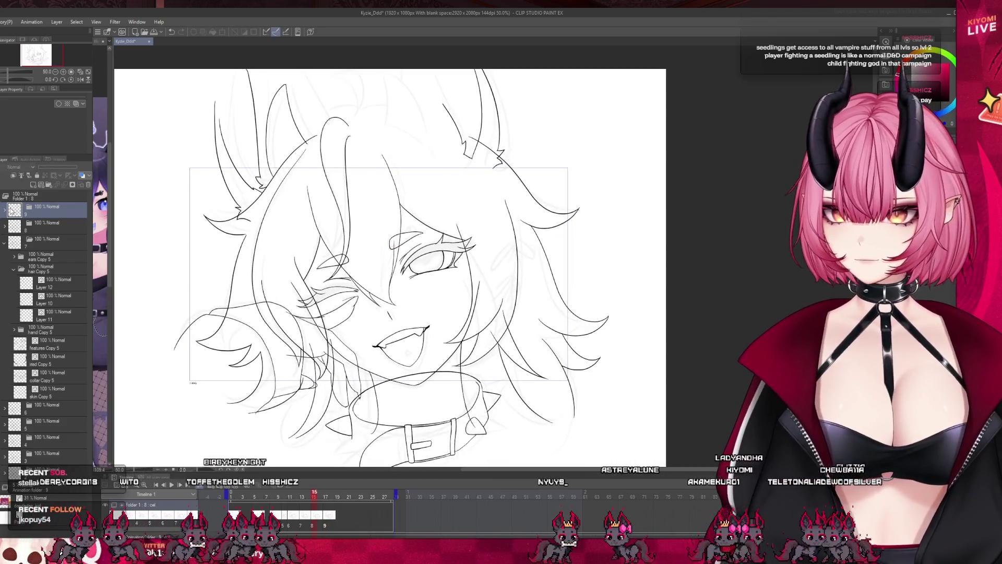
- In folder 9's hair Copy 7, fade Layer 13 Copy to 32% and add a blank layer above
{"action": "left_click", "coordinate": [5, 210]}
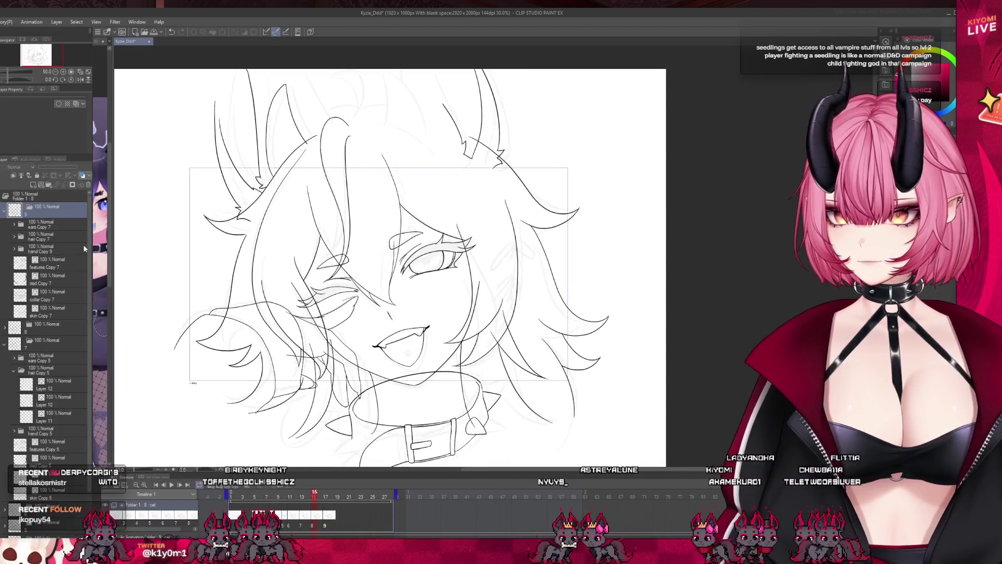
{"action": "left_click", "coordinate": [16, 249]}
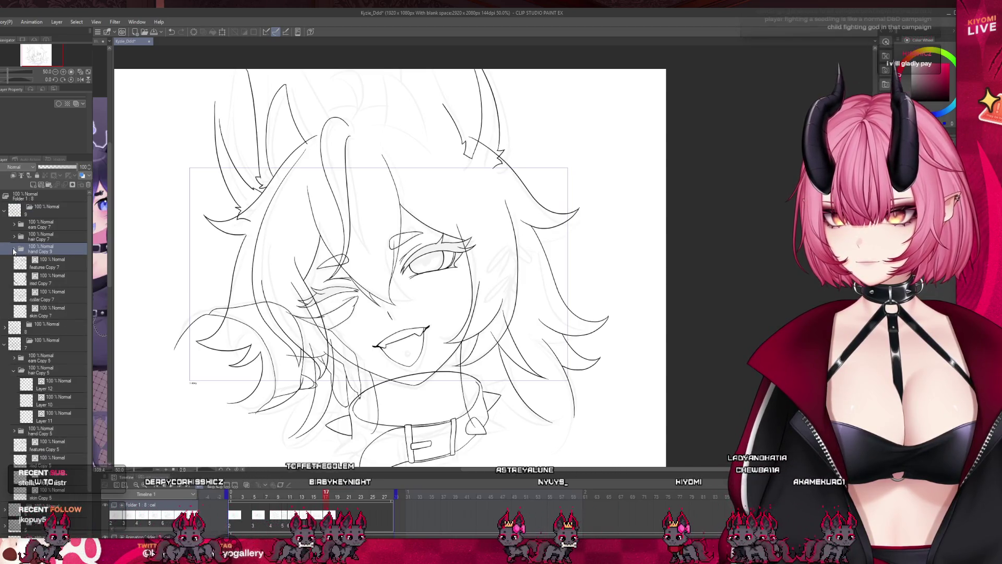
{"action": "left_click", "coordinate": [14, 236]}
{"action": "left_click", "coordinate": [52, 283]}
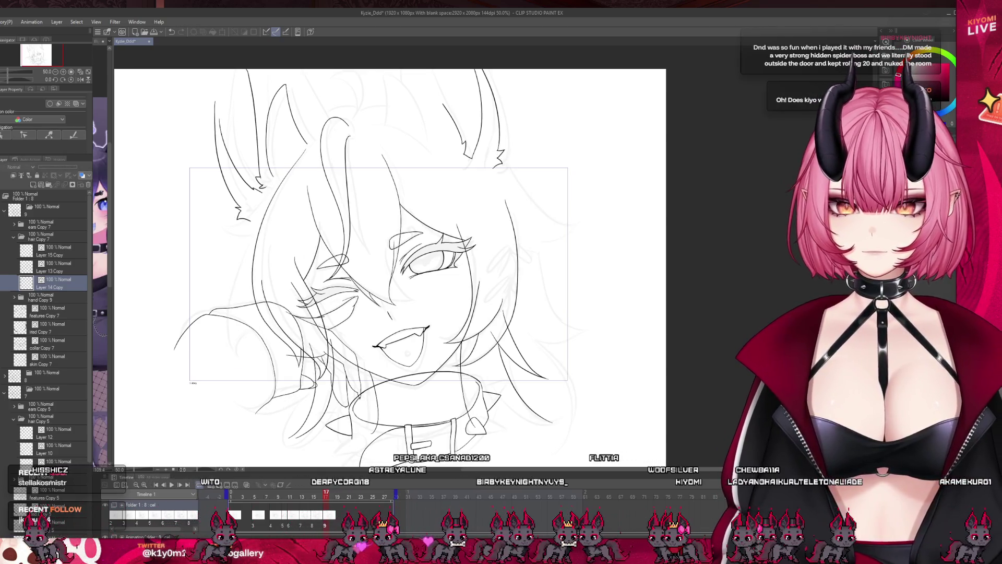
{"action": "left_click", "coordinate": [43, 267]}
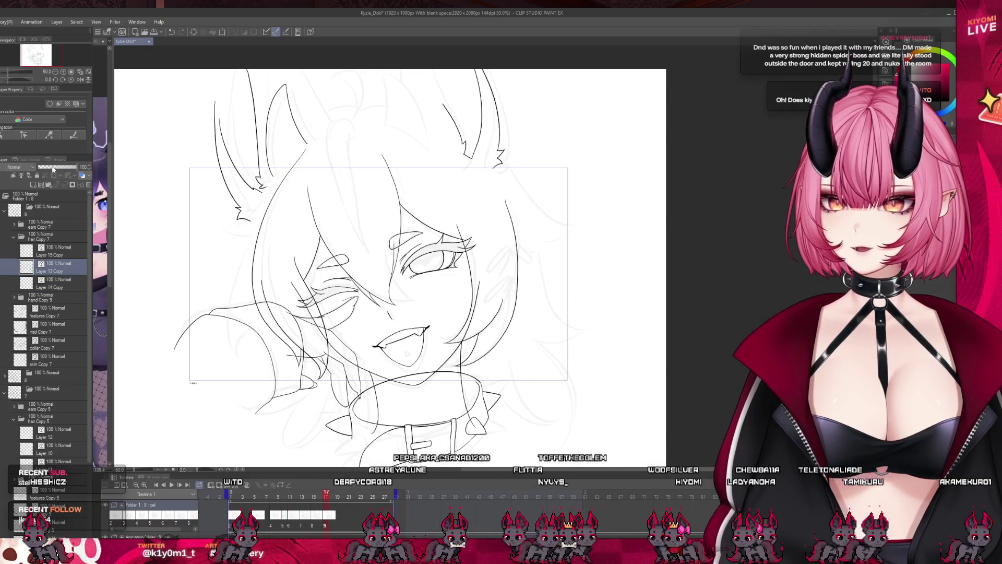
{"action": "left_click", "coordinate": [53, 167]}
{"action": "key", "text": "ctrl+shift+n"}
{"action": "key", "text": "ctrl+equal"}
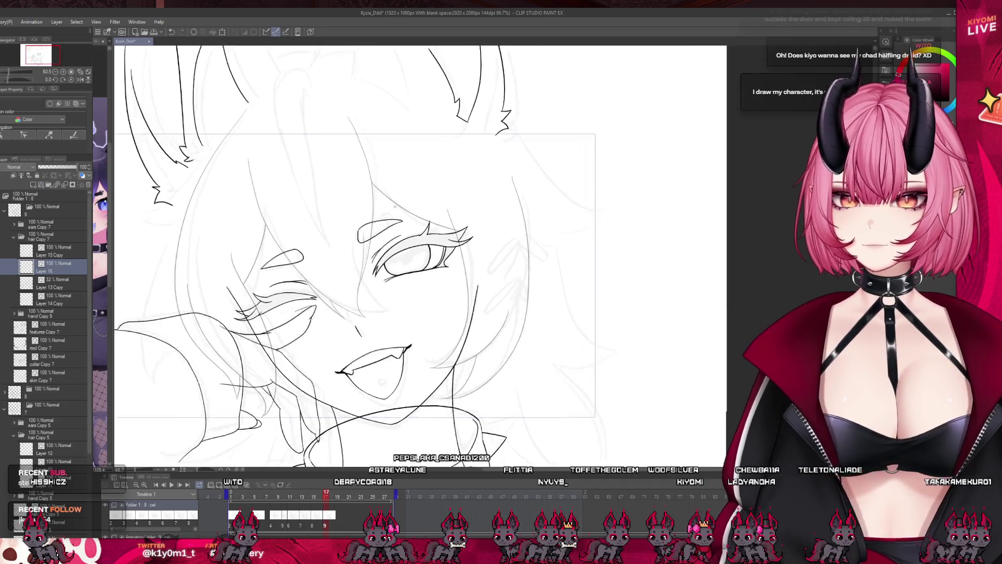
- Ink the hair strand down the left side of the face, retrying until it follows the sketch
{"action": "scroll", "coordinate": [396, 260], "scroll_direction": "up", "scroll_amount": 2}
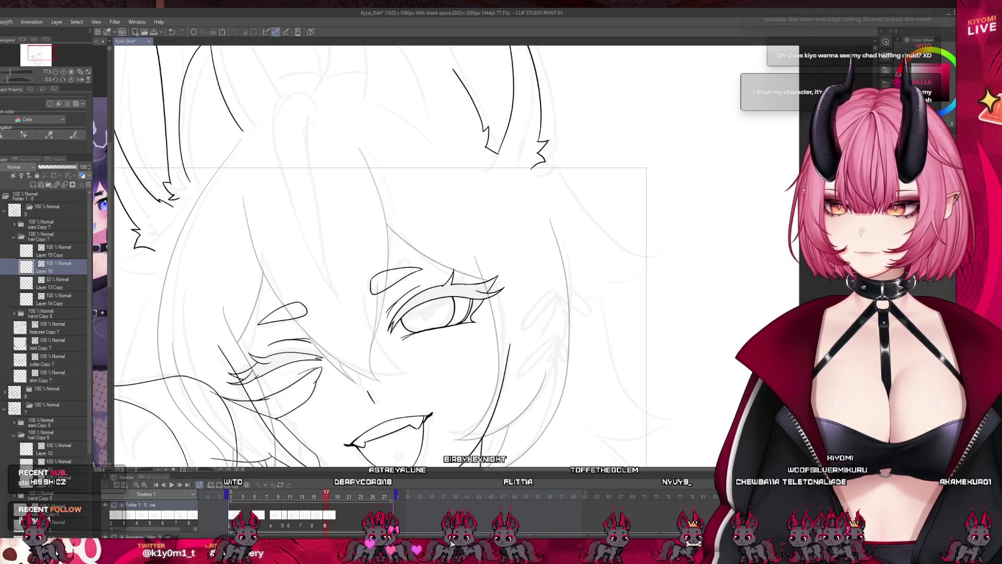
{"action": "scroll", "coordinate": [365, 157], "scroll_direction": "up", "scroll_amount": 2}
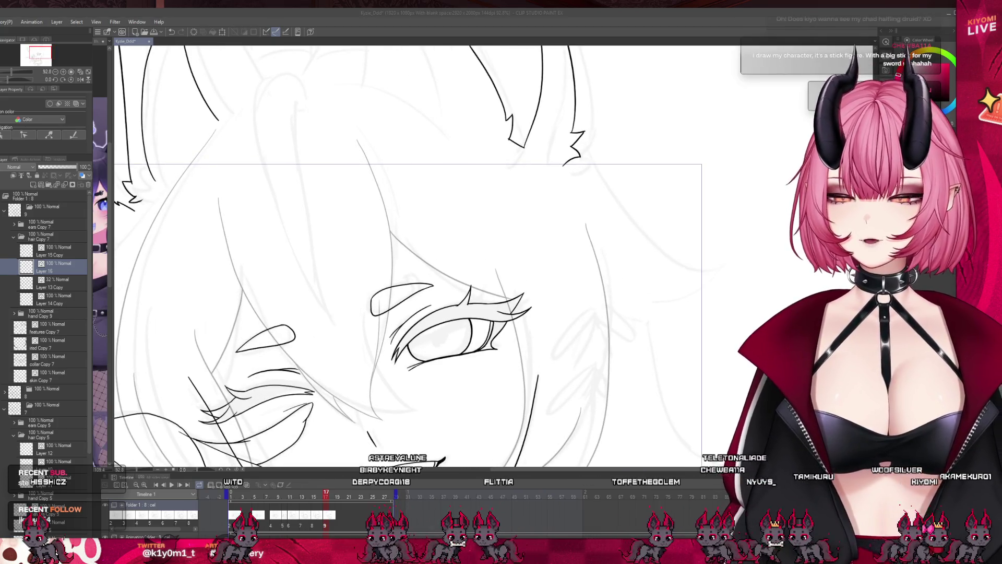
{"action": "left_click_drag", "start_coordinate": [220, 189], "coordinate": [291, 355]}
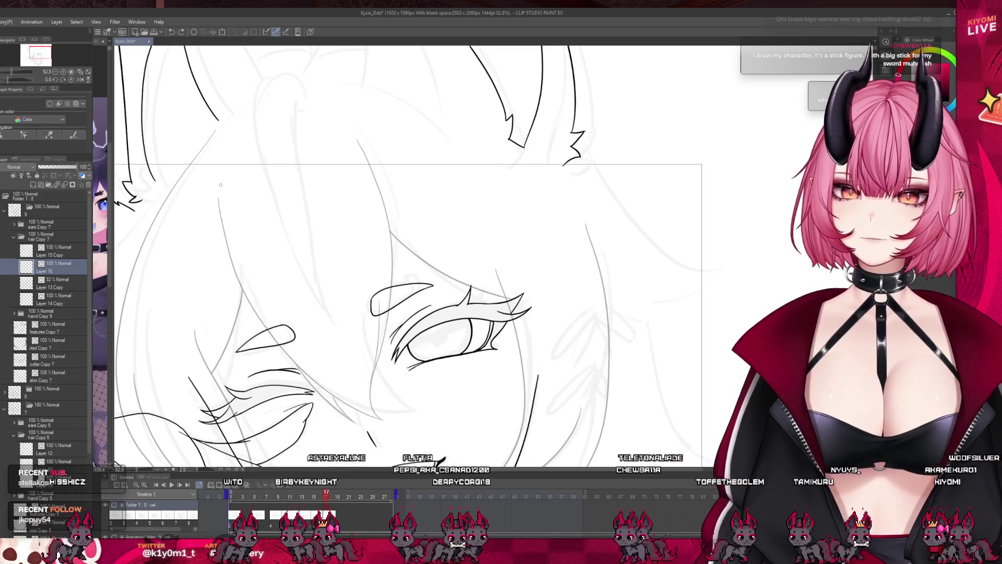
{"action": "key", "text": "ctrl+z"}
{"action": "left_click_drag", "start_coordinate": [222, 197], "coordinate": [334, 397]}
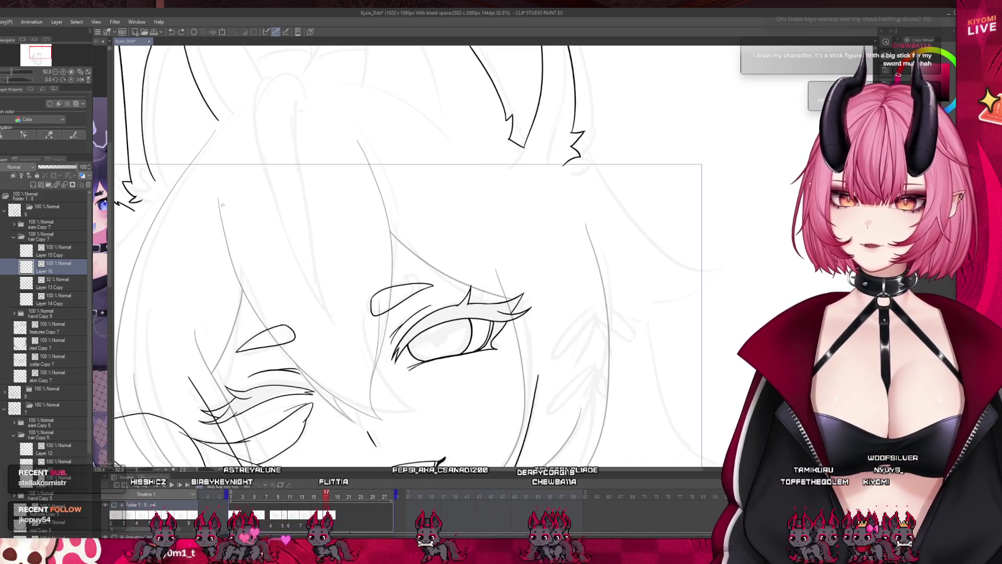
{"action": "key", "text": "ctrl+z"}
{"action": "left_click_drag", "start_coordinate": [222, 197], "coordinate": [295, 373]}
{"action": "key", "text": "ctrl+z"}
{"action": "key", "text": "ctrl+z"}
{"action": "left_click_drag", "start_coordinate": [223, 198], "coordinate": [295, 368]}
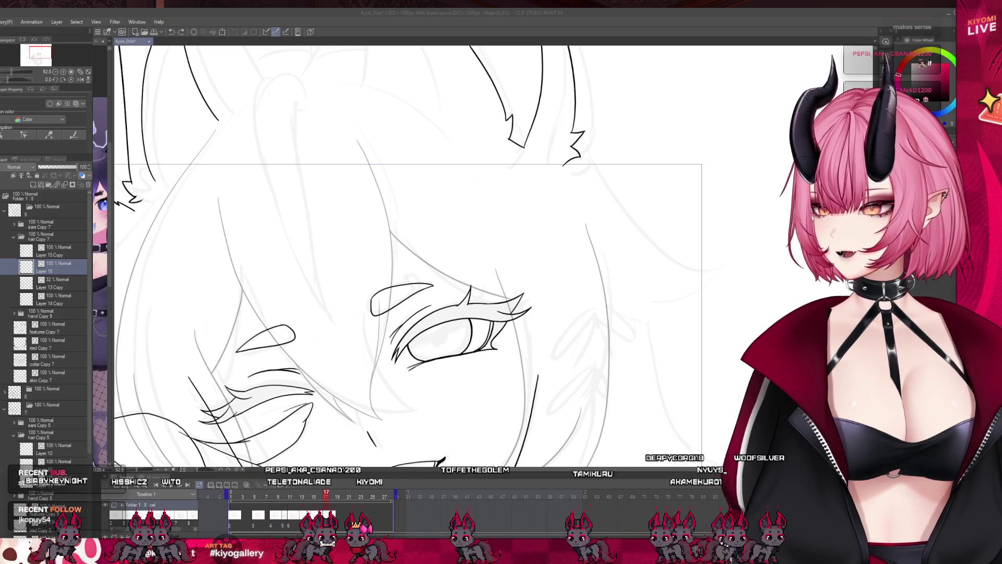
{"action": "scroll", "coordinate": [355, 259], "scroll_direction": "up", "scroll_amount": 2}
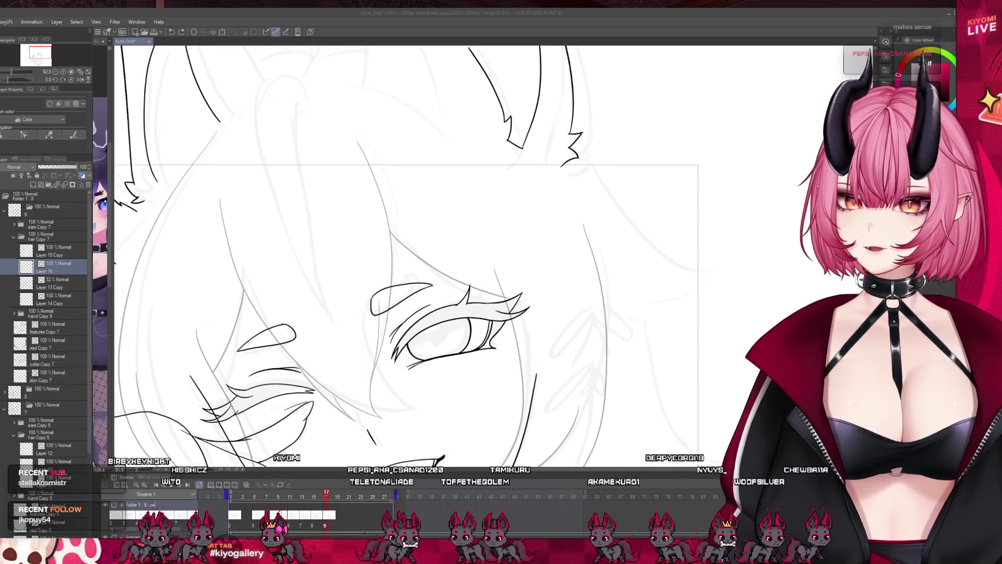
- Remove two long strokes and attempt the face contour line several times
{"action": "left_click", "coordinate": [362, 122]}
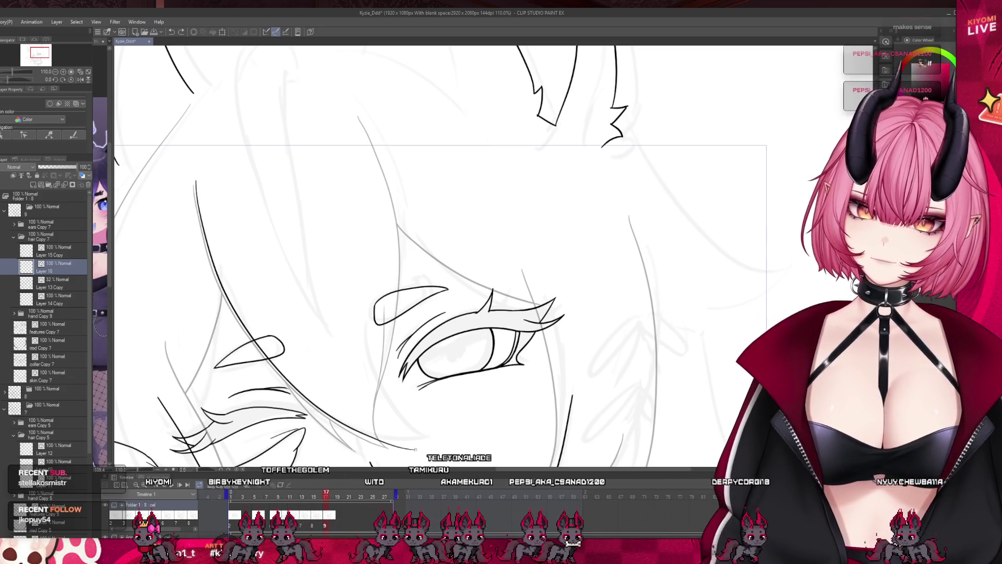
{"action": "key", "text": "ctrl+z"}
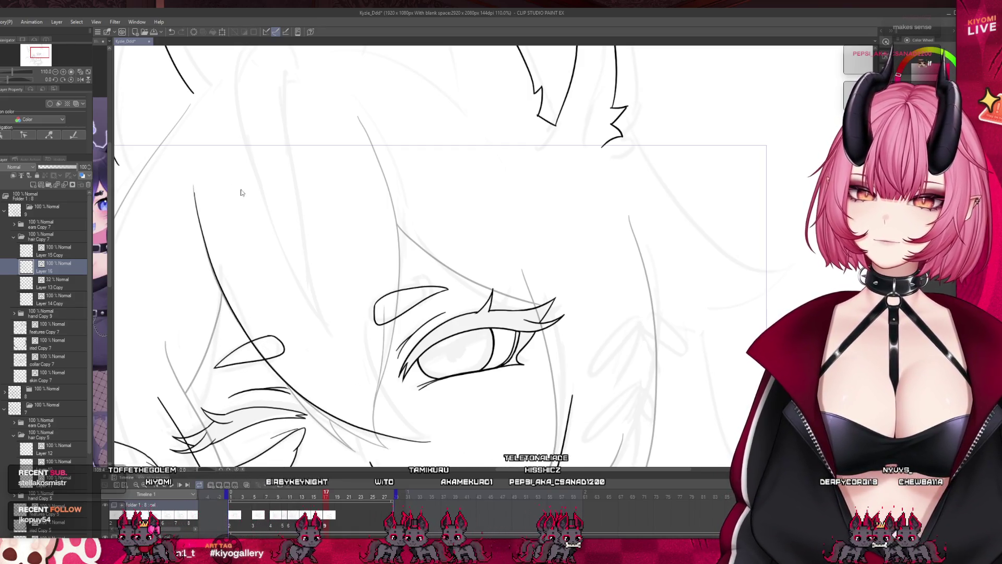
{"action": "key", "text": "ctrl+z"}
{"action": "key", "text": "ctrl+z"}
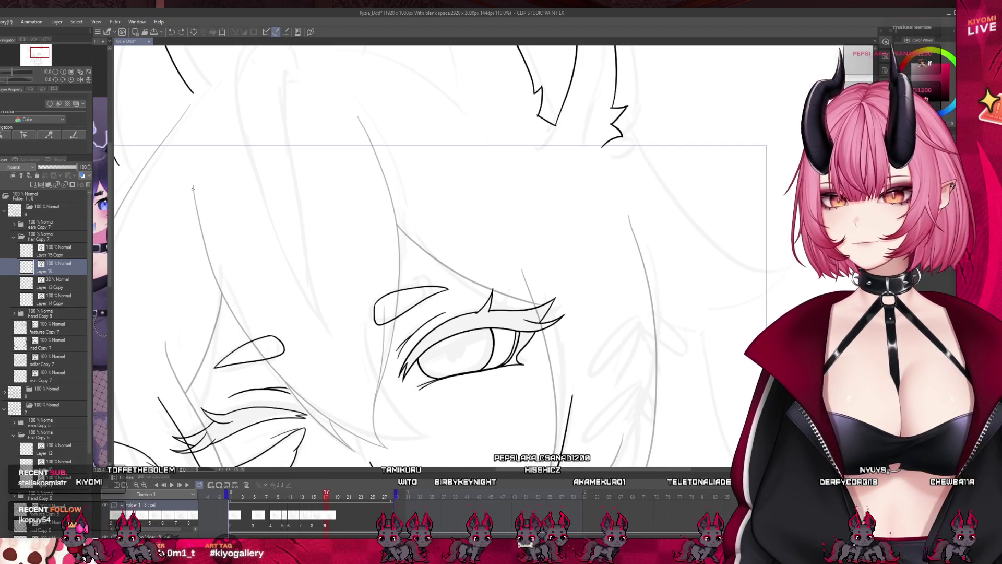
{"action": "left_click_drag", "start_coordinate": [193, 188], "coordinate": [418, 433]}
{"action": "key", "text": "ctrl+z"}
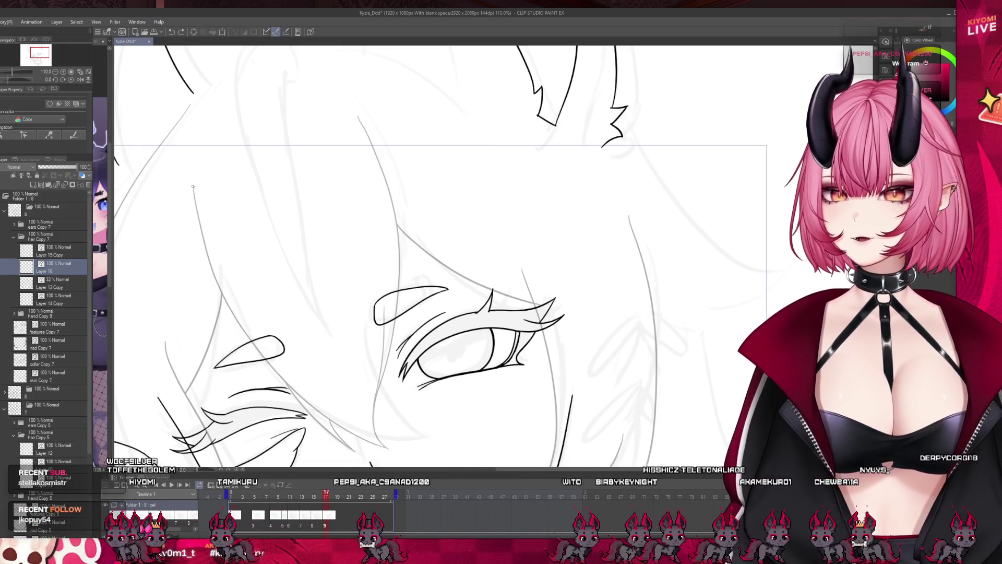
{"action": "left_click_drag", "start_coordinate": [239, 329], "coordinate": [413, 431]}
{"action": "key", "text": "ctrl+z"}
{"action": "mouse_move", "coordinate": [194, 192]}
{"action": "left_mouse_down"}
{"action": "mouse_move", "coordinate": [234, 305]}
{"action": "mouse_move", "coordinate": [417, 427]}
{"action": "left_mouse_up"}
{"action": "key", "text": "ctrl+z"}
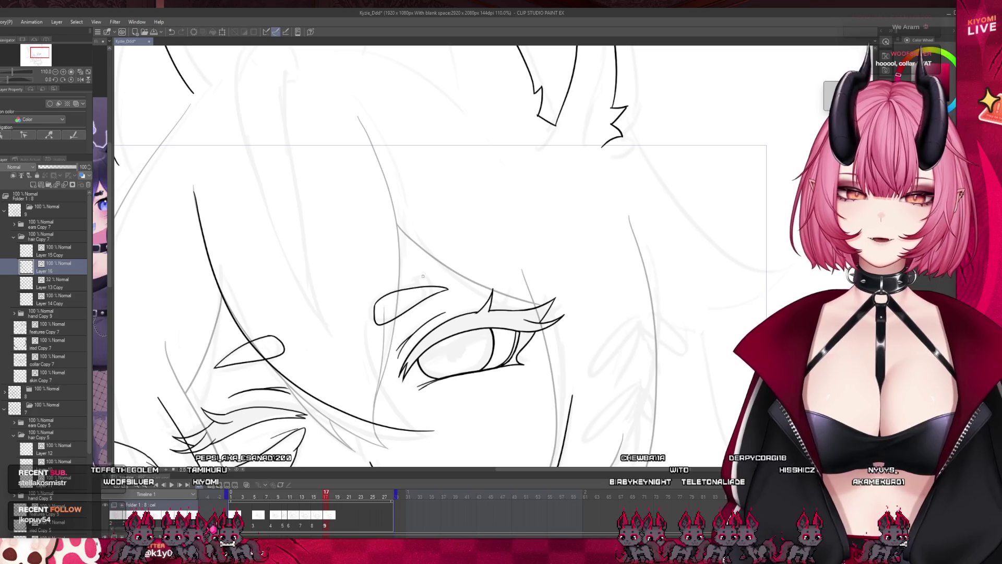
- Ink the long cheek hair line beside the eye down past it, redrawing until it fits
{"action": "left_click_drag", "start_coordinate": [358, 122], "coordinate": [399, 308]}
{"action": "key", "text": "ctrl+z"}
{"action": "left_click_drag", "start_coordinate": [359, 121], "coordinate": [410, 351]}
{"action": "key", "text": "ctrl+z"}
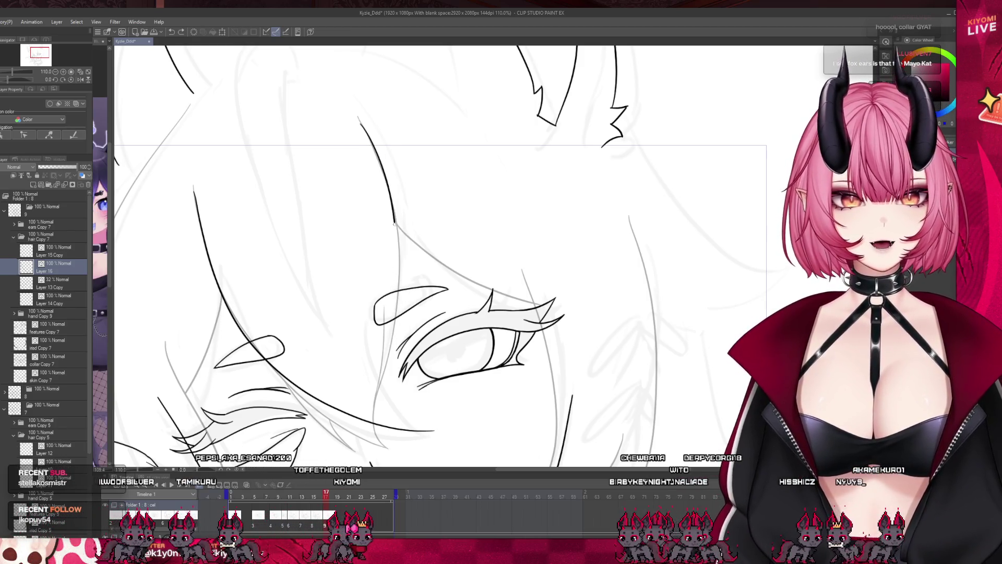
{"action": "left_click_drag", "start_coordinate": [401, 332], "coordinate": [433, 429]}
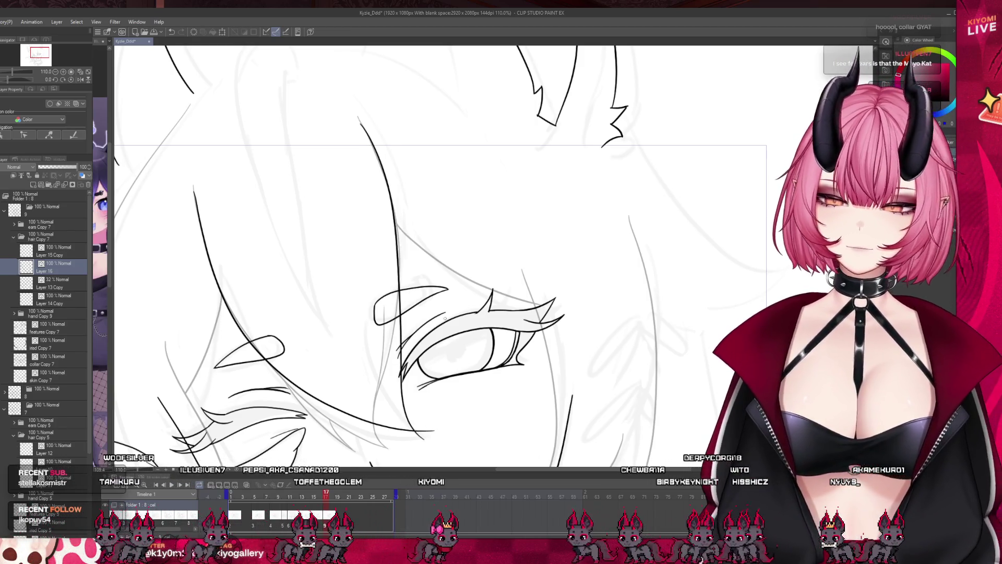
{"action": "key", "text": "ctrl+z"}
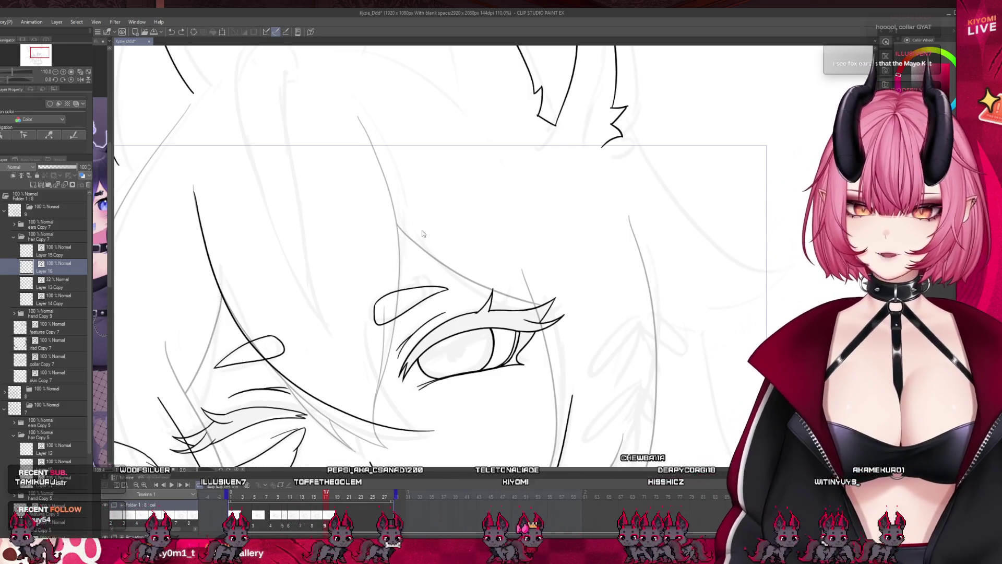
{"action": "key", "text": "ctrl+z"}
{"action": "left_click_drag", "start_coordinate": [359, 118], "coordinate": [427, 438]}
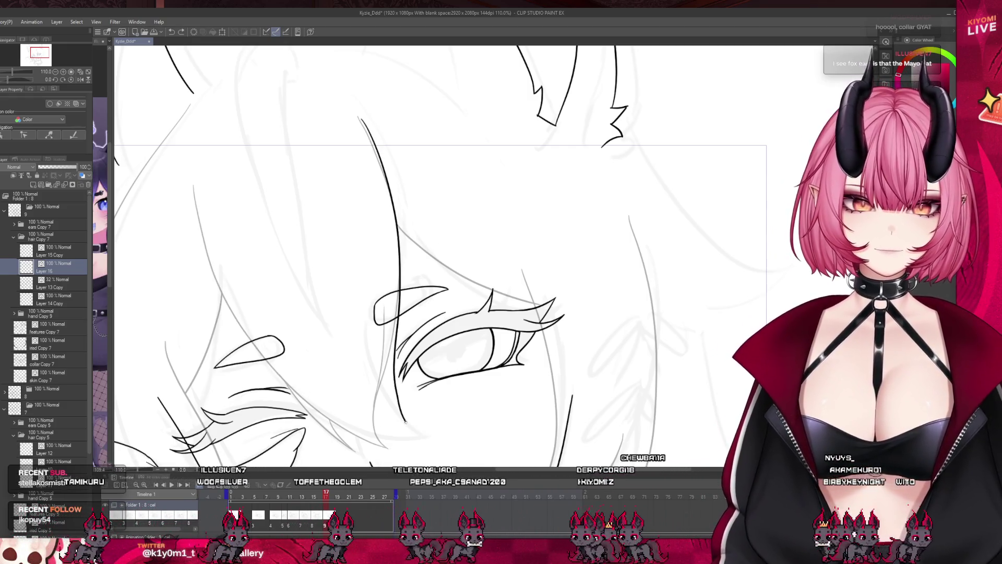
- Retry the left face contour line, then extend a line's end slightly and check the result
{"action": "left_click_drag", "start_coordinate": [194, 189], "coordinate": [427, 429]}
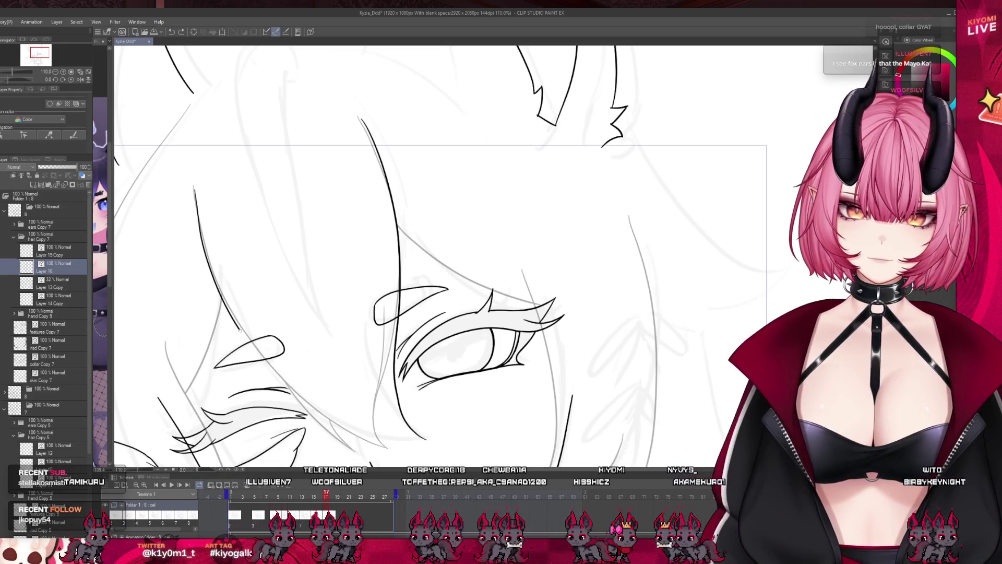
{"action": "key", "text": "ctrl+z"}
{"action": "left_click_drag", "start_coordinate": [194, 188], "coordinate": [274, 360]}
{"action": "key", "text": "ctrl+z"}
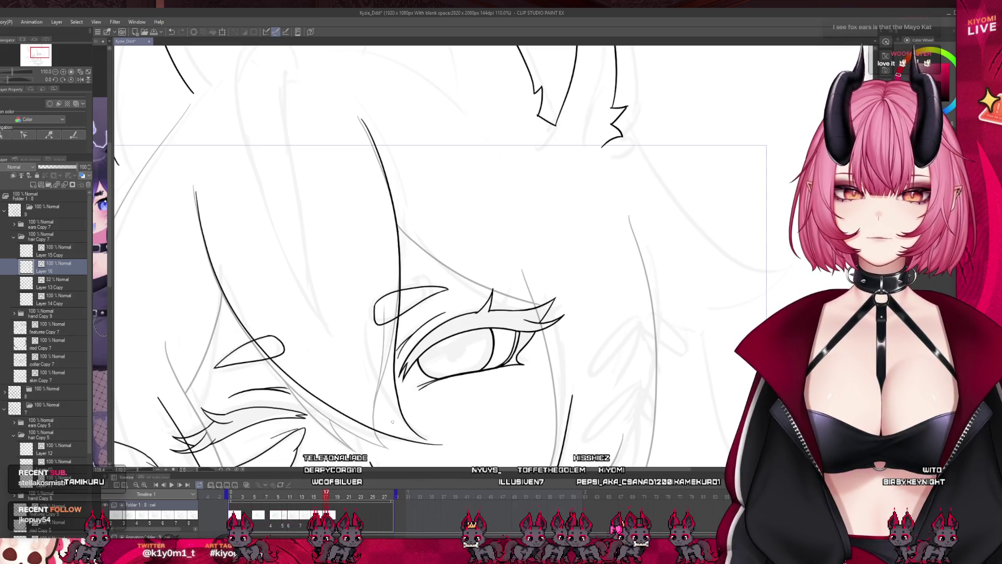
{"action": "scroll", "coordinate": [355, 397], "scroll_direction": "up", "scroll_amount": 3}
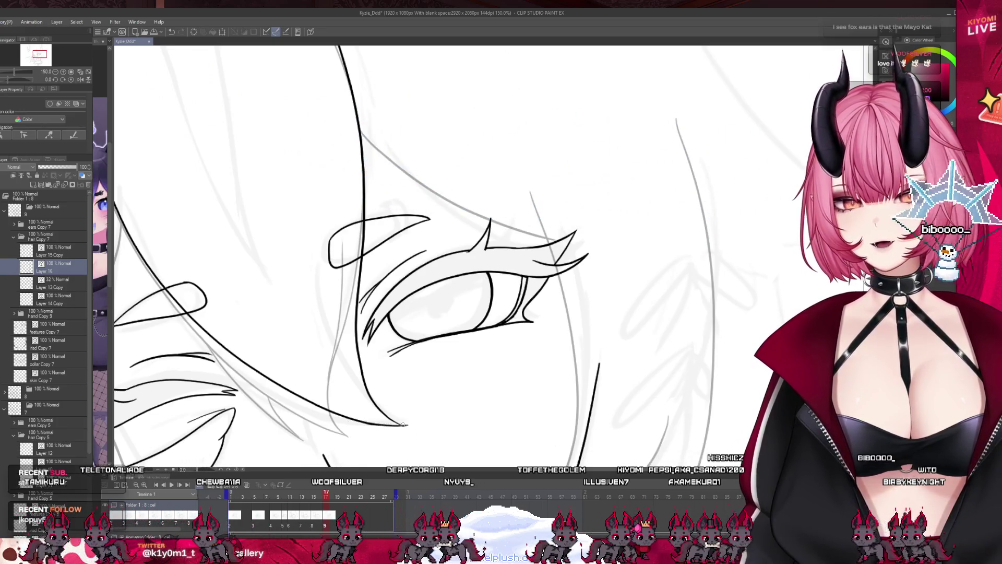
{"action": "left_click_drag", "start_coordinate": [398, 422], "coordinate": [407, 424]}
{"action": "scroll", "coordinate": [440, 307], "scroll_direction": "down", "scroll_amount": 3}
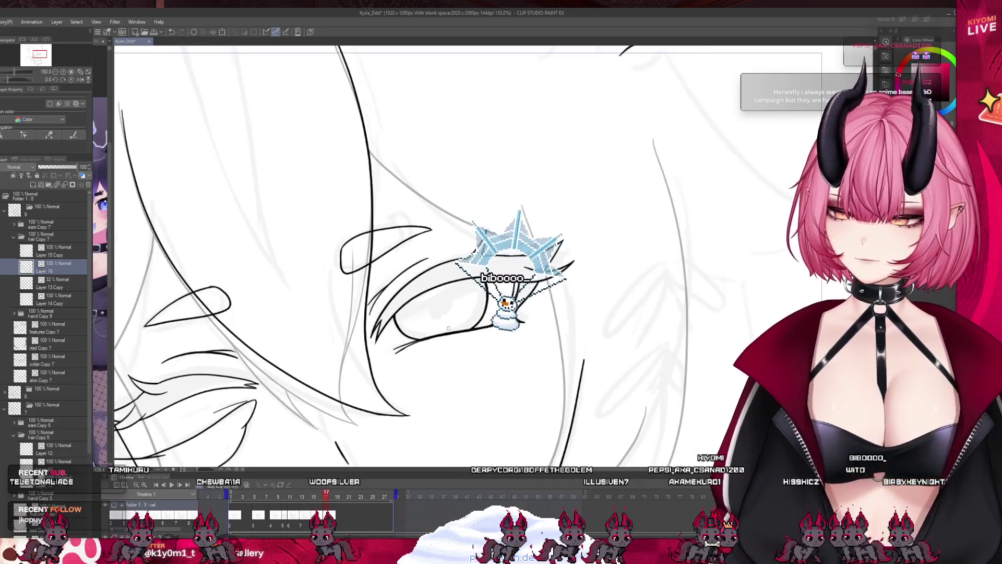
{"action": "scroll", "coordinate": [376, 240], "scroll_direction": "up", "scroll_amount": 1}
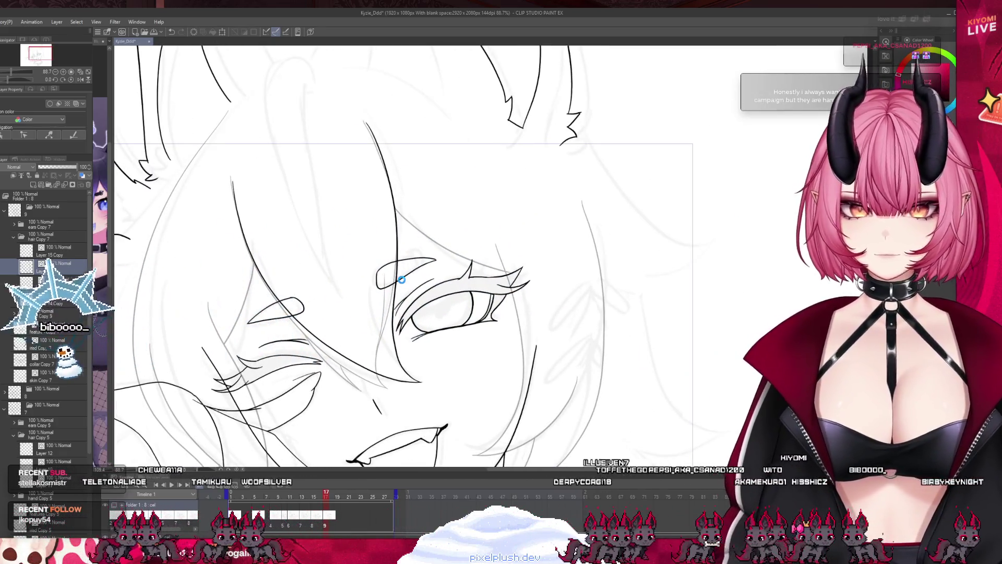
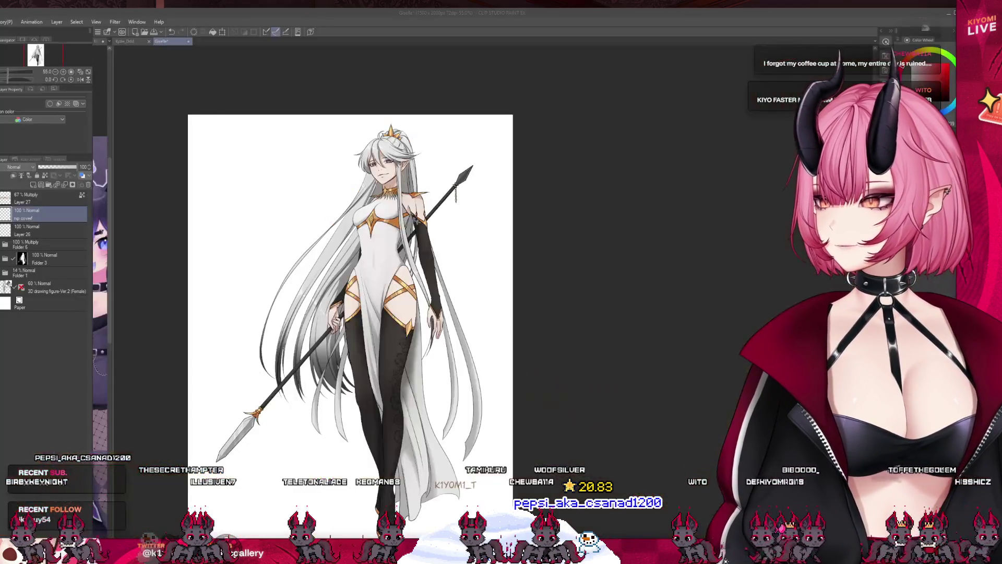
- Scroll over the stream overlay scene showing the Clip Studio Paint canvas capture
{"action": "scroll", "coordinate": [353, 297], "scroll_direction": "down", "scroll_amount": 2}
{"action": "scroll", "coordinate": [353, 298], "scroll_direction": "up", "scroll_amount": 3}
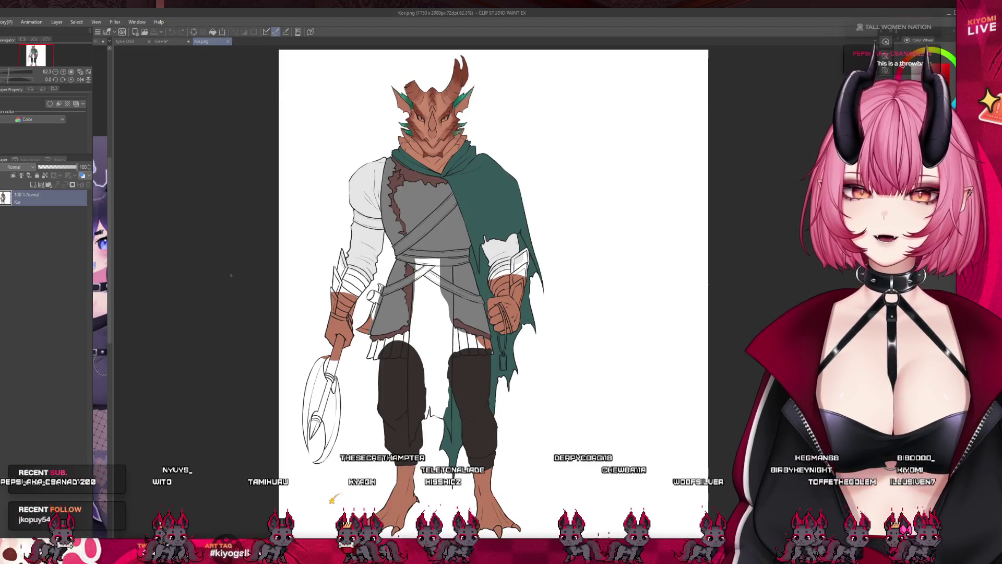
- Zoom in and out around the dragon-headed warrior in Kor.png, then close that document
{"action": "scroll", "coordinate": [229, 278], "scroll_direction": "down", "scroll_amount": 2}
{"action": "scroll", "coordinate": [369, 261], "scroll_direction": "up", "scroll_amount": 2}
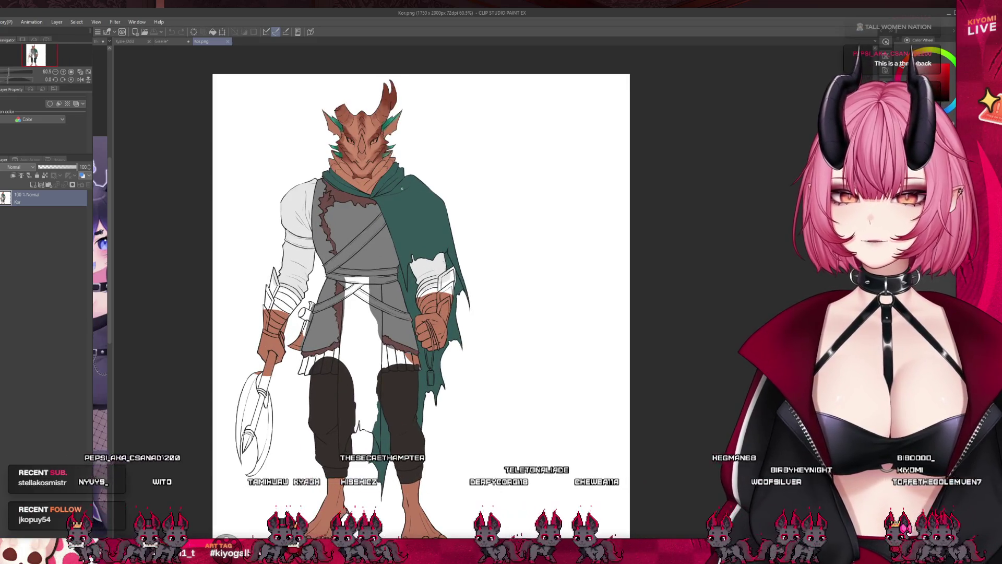
{"action": "scroll", "coordinate": [364, 217], "scroll_direction": "down", "scroll_amount": 2}
{"action": "scroll", "coordinate": [364, 217], "scroll_direction": "up", "scroll_amount": 1}
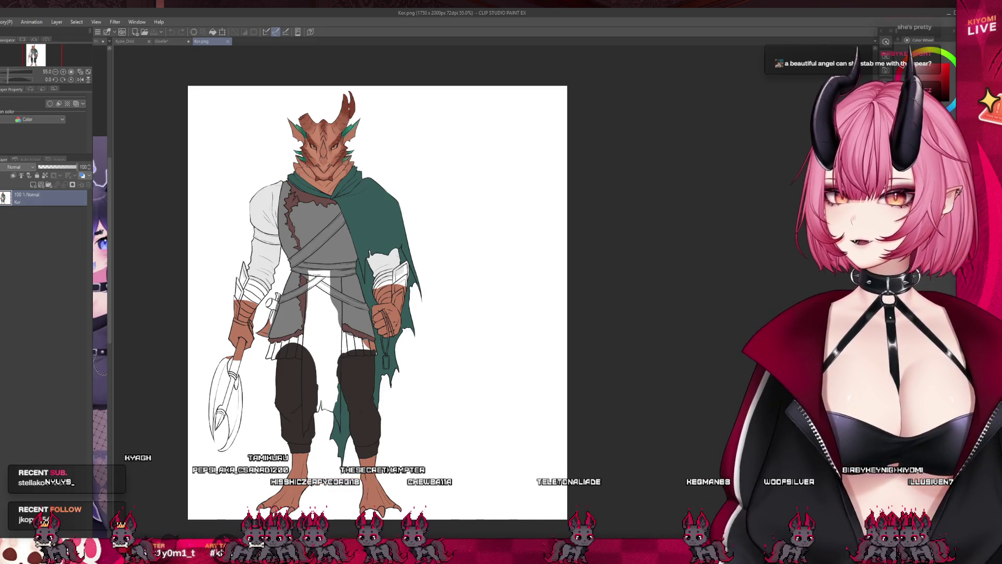
{"action": "scroll", "coordinate": [337, 120], "scroll_direction": "up", "scroll_amount": 1}
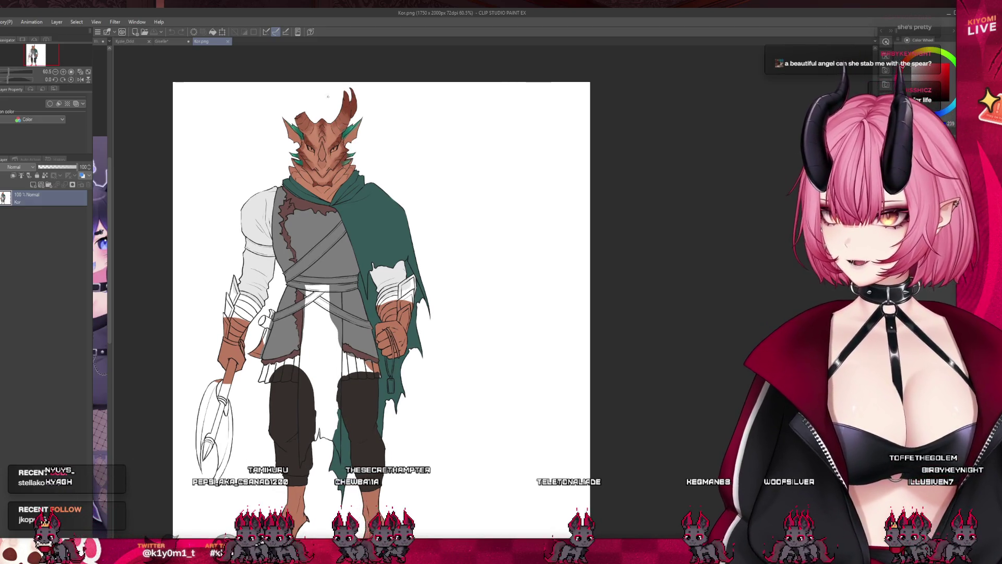
{"action": "scroll", "coordinate": [331, 106], "scroll_direction": "up", "scroll_amount": 8}
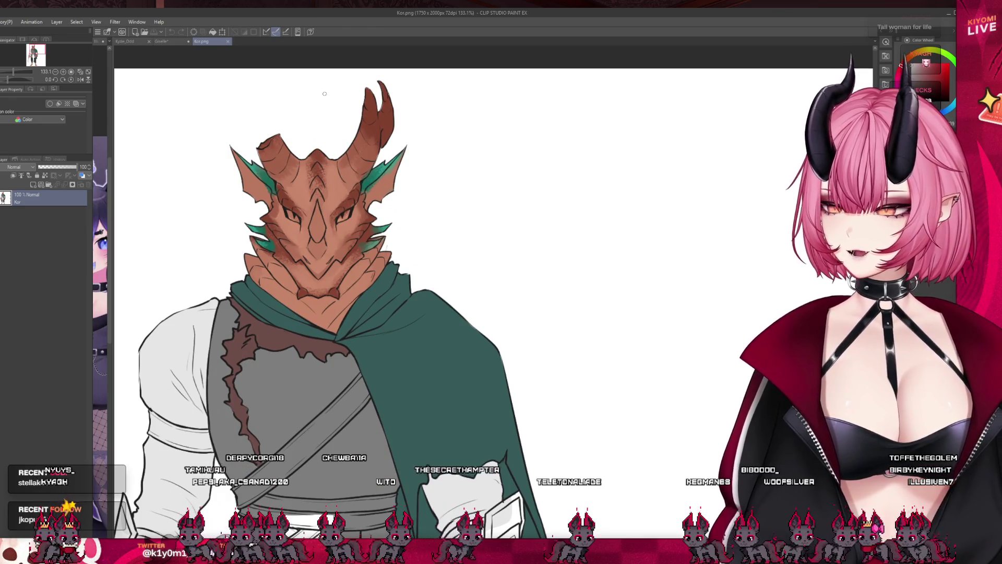
{"action": "scroll", "coordinate": [324, 94], "scroll_direction": "down", "scroll_amount": 7}
{"action": "scroll", "coordinate": [366, 261], "scroll_direction": "up", "scroll_amount": 2}
{"action": "scroll", "coordinate": [365, 261], "scroll_direction": "down", "scroll_amount": 1}
{"action": "scroll", "coordinate": [365, 261], "scroll_direction": "down", "scroll_amount": 3}
{"action": "scroll", "coordinate": [365, 261], "scroll_direction": "up", "scroll_amount": 2}
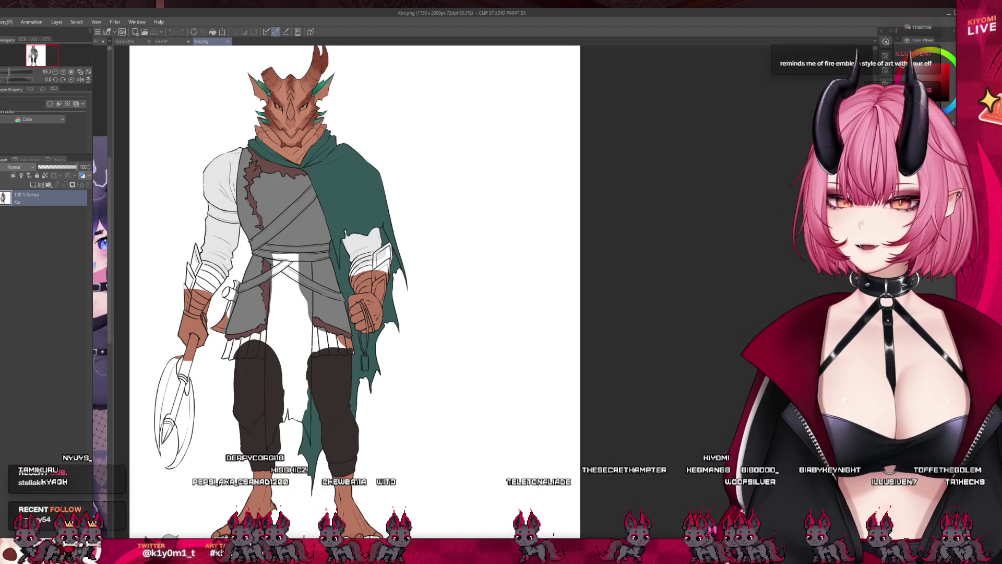
{"action": "scroll", "coordinate": [273, 303], "scroll_direction": "down", "scroll_amount": 2}
{"action": "scroll", "coordinate": [281, 99], "scroll_direction": "up", "scroll_amount": 2}
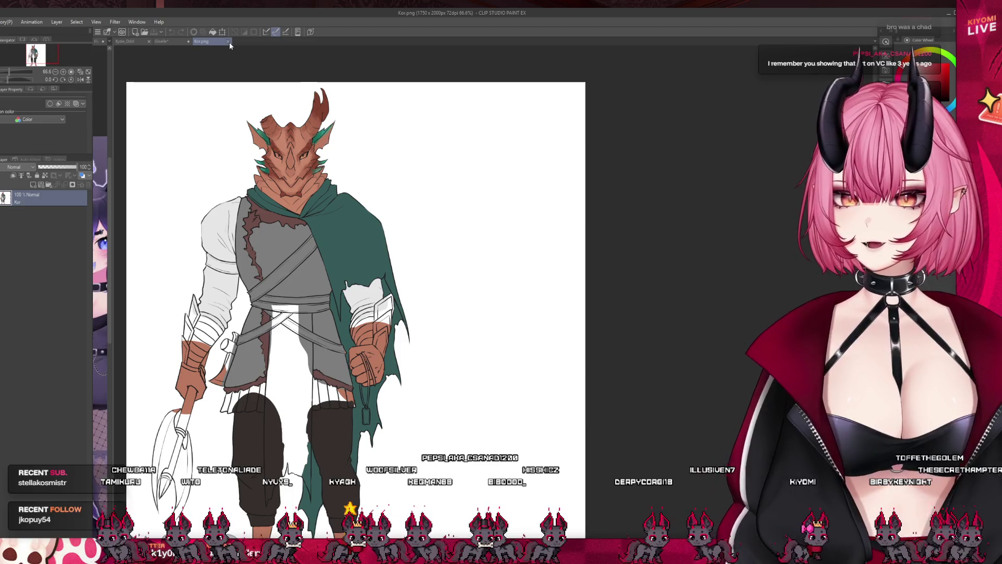
{"action": "left_click", "coordinate": [228, 42]}
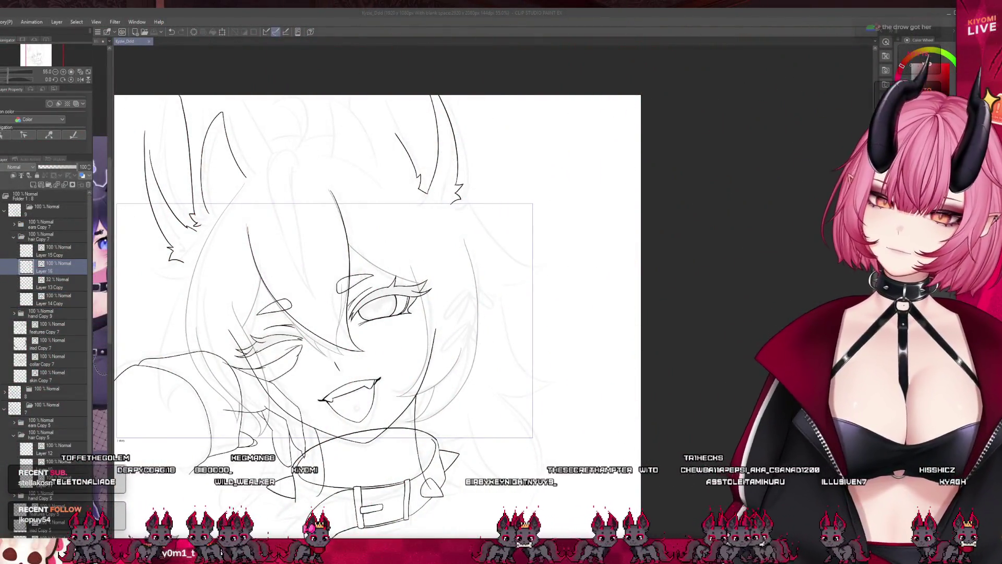
- Zoom around the winking animal-eared girl's line art on the animation canvas
{"action": "scroll", "coordinate": [349, 320], "scroll_direction": "up", "scroll_amount": 1}
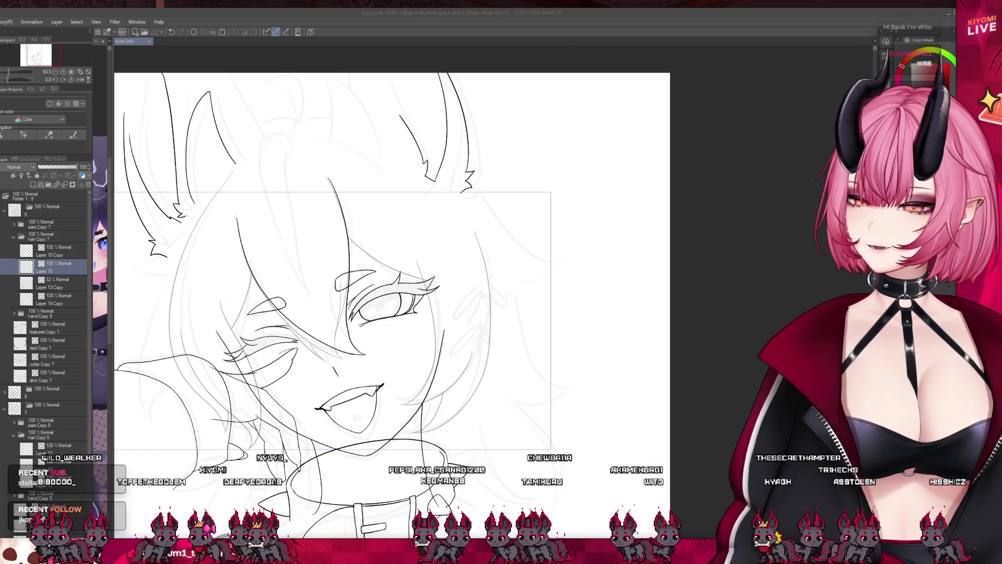
{"action": "scroll", "coordinate": [350, 185], "scroll_direction": "down", "scroll_amount": 1}
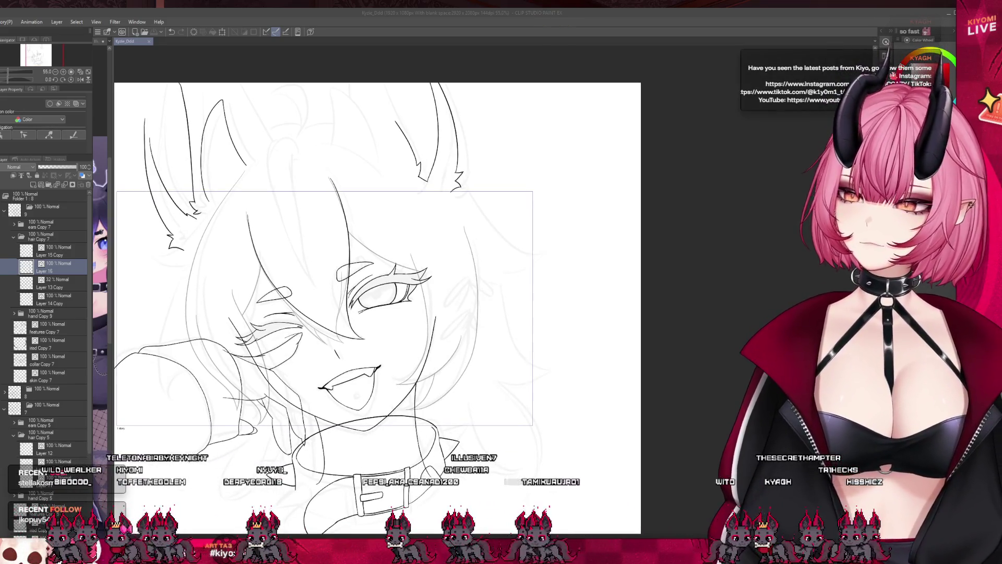
{"action": "scroll", "coordinate": [295, 152], "scroll_direction": "up", "scroll_amount": 2}
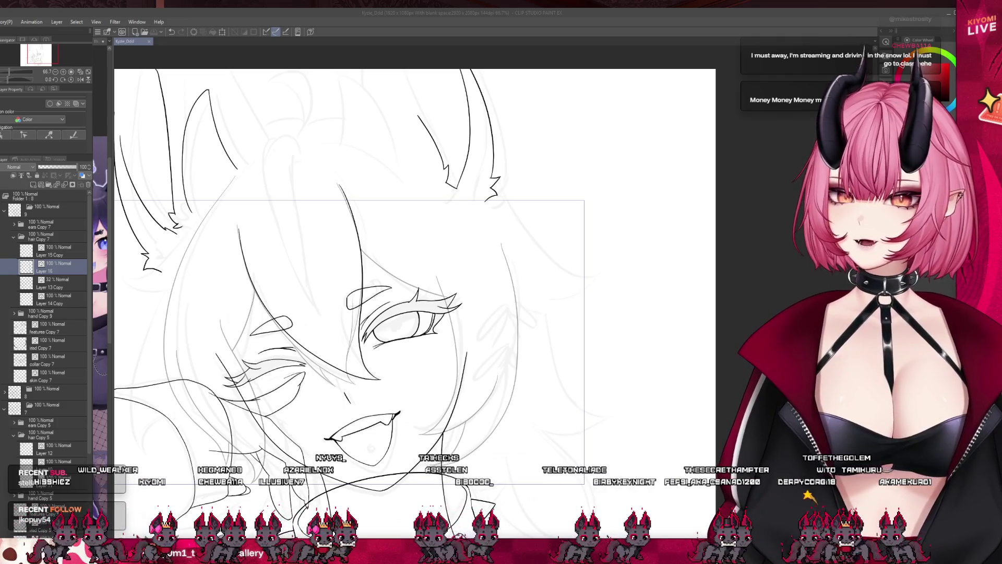
- Zoom into the eye, undo a faint stroke, and ink the diagonal hair strand dark
{"action": "scroll", "coordinate": [303, 299], "scroll_direction": "down", "scroll_amount": 1}
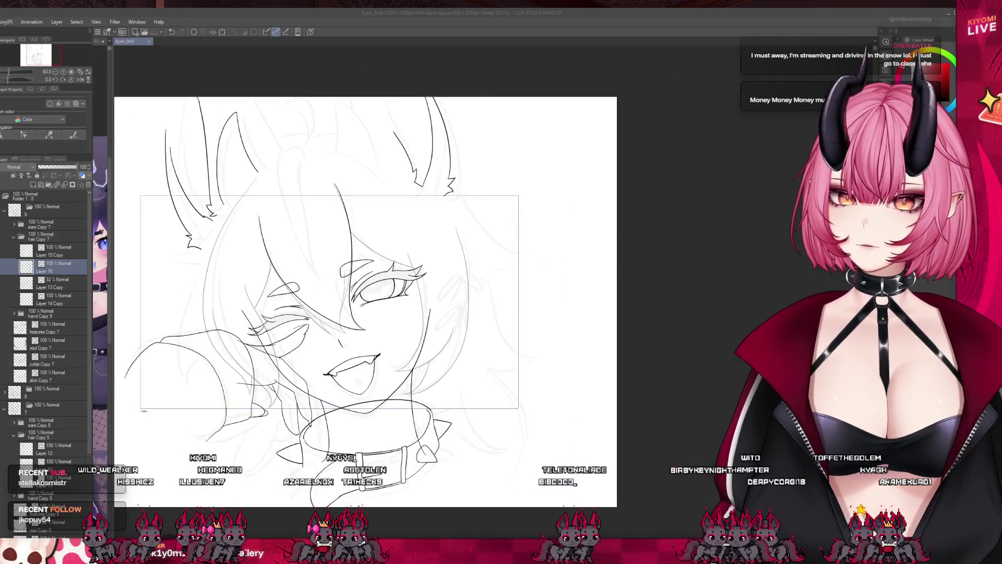
{"action": "scroll", "coordinate": [303, 299], "scroll_direction": "up", "scroll_amount": 2}
{"action": "scroll", "coordinate": [447, 257], "scroll_direction": "up", "scroll_amount": 2}
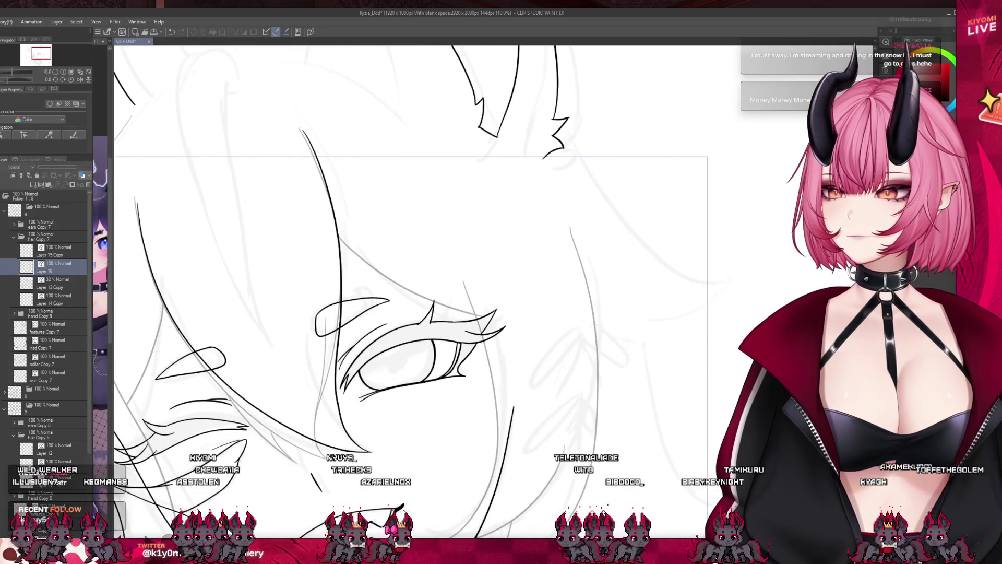
{"action": "scroll", "coordinate": [299, 438], "scroll_direction": "up", "scroll_amount": 1}
{"action": "scroll", "coordinate": [260, 270], "scroll_direction": "down", "scroll_amount": 1}
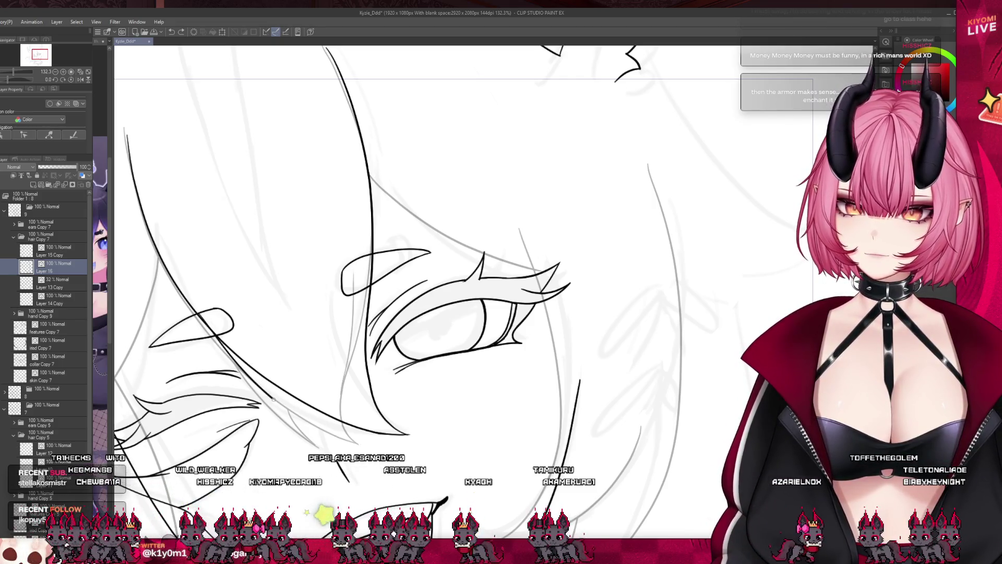
{"action": "key", "text": "ctrl+z"}
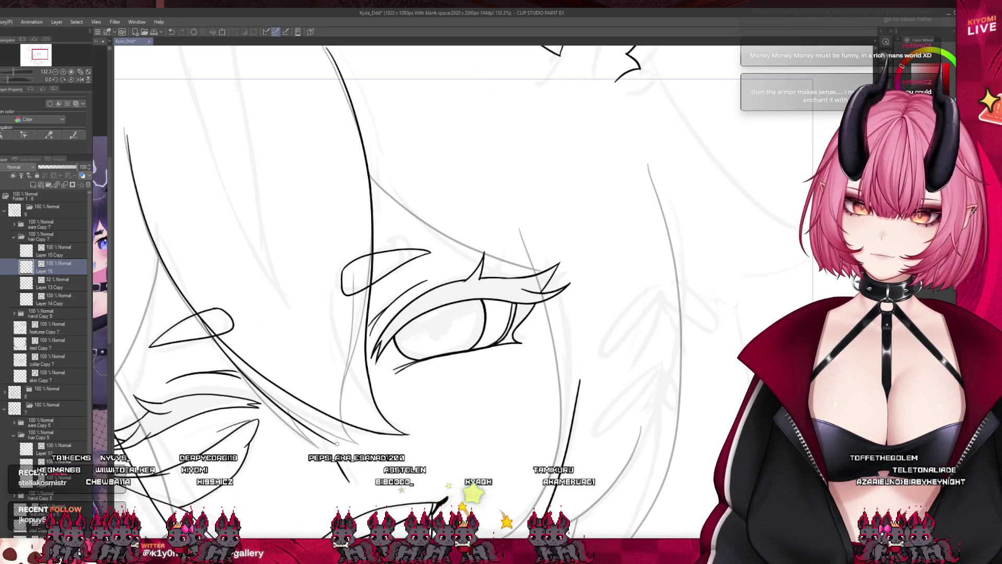
{"action": "left_click_drag", "start_coordinate": [292, 390], "coordinate": [335, 443]}
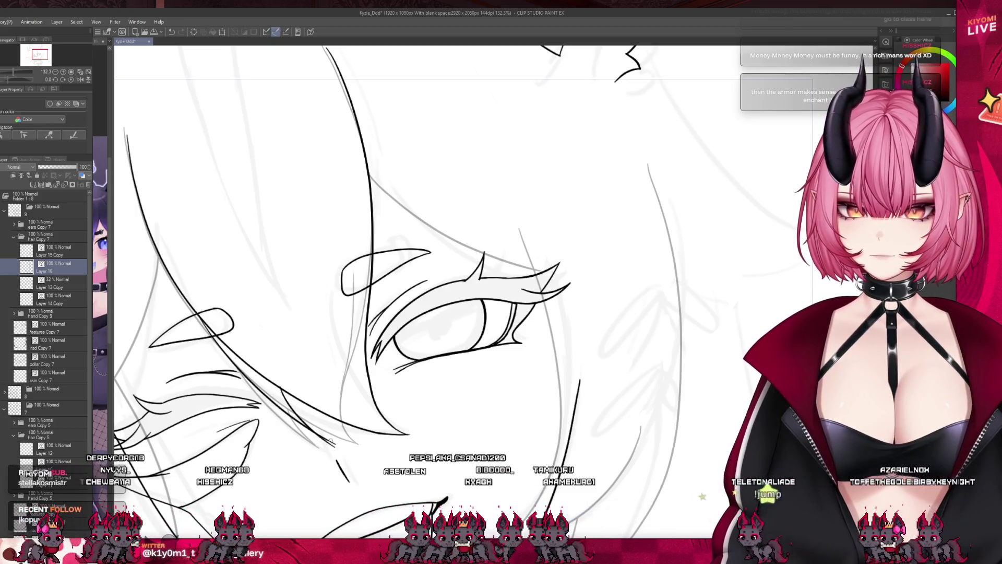
{"action": "left_click_drag", "start_coordinate": [287, 392], "coordinate": [332, 445]}
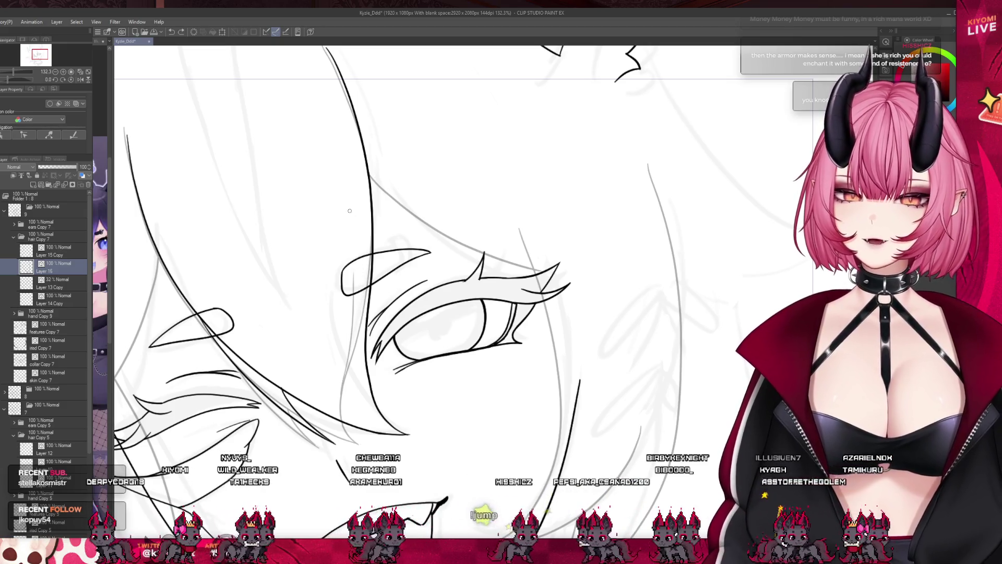
- Replace the thin stroke beside the hair strand with a redrawn line
{"action": "key", "text": "ctrl+z"}
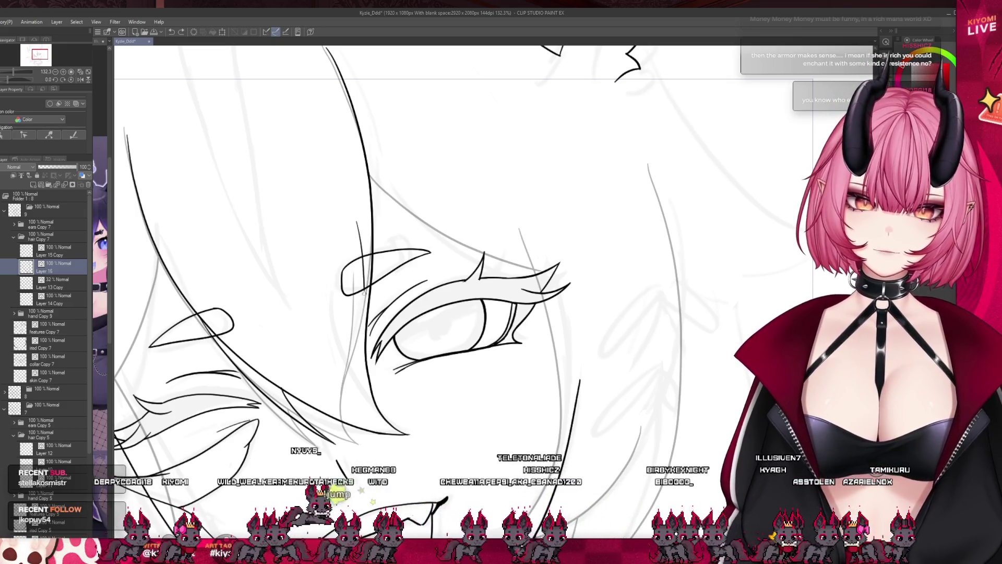
{"action": "left_click_drag", "start_coordinate": [353, 217], "coordinate": [365, 361]}
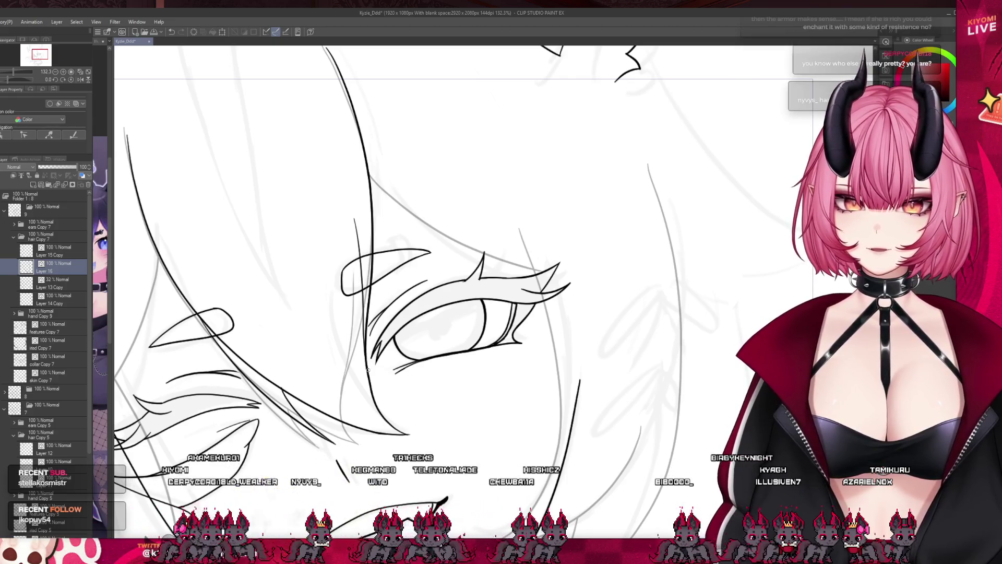
{"action": "scroll", "coordinate": [365, 297], "scroll_direction": "down", "scroll_amount": 6}
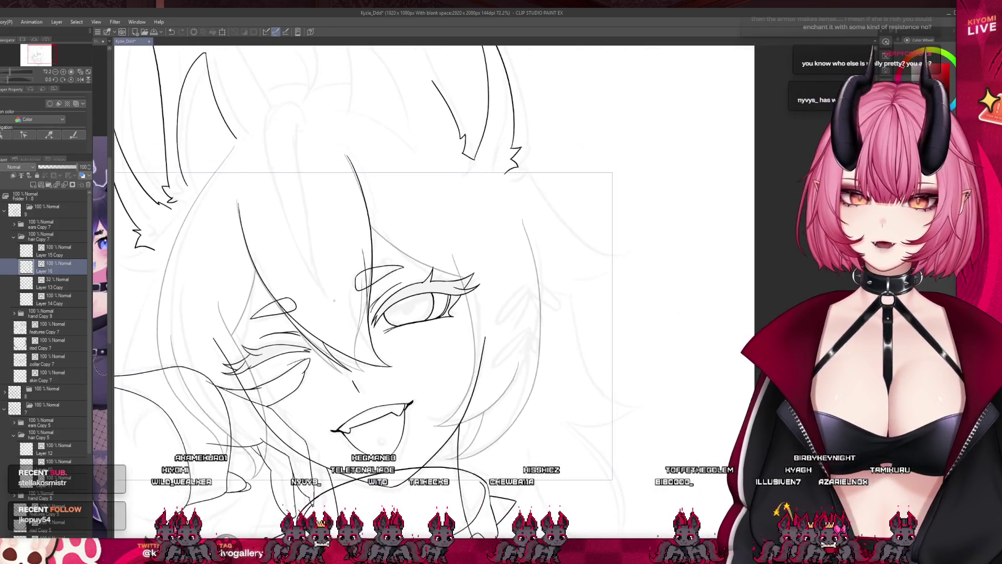
- Save the line art file, then undo the last small stroke near the face
{"action": "key", "text": "ctrl+s"}
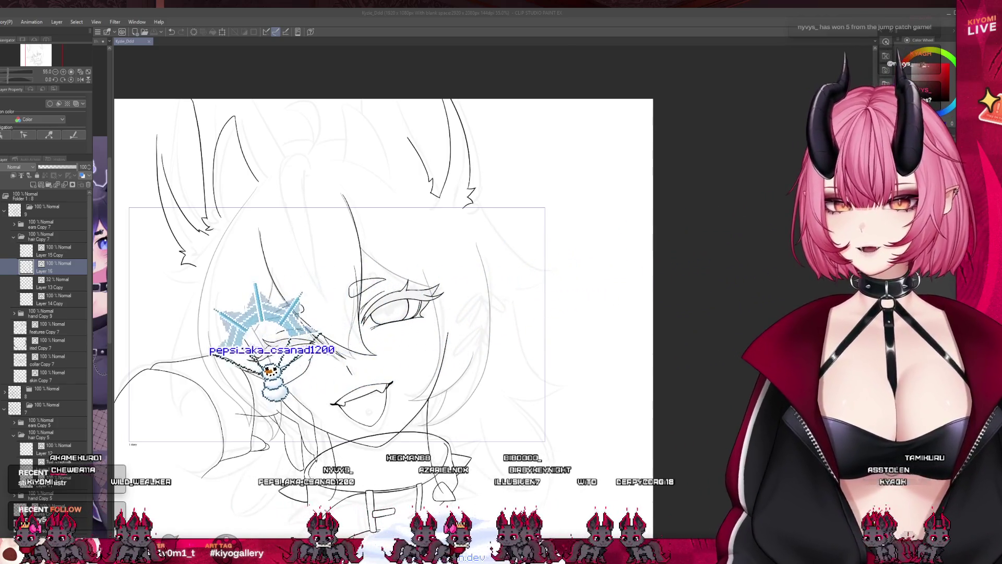
{"action": "scroll", "coordinate": [275, 329], "scroll_direction": "up", "scroll_amount": 2}
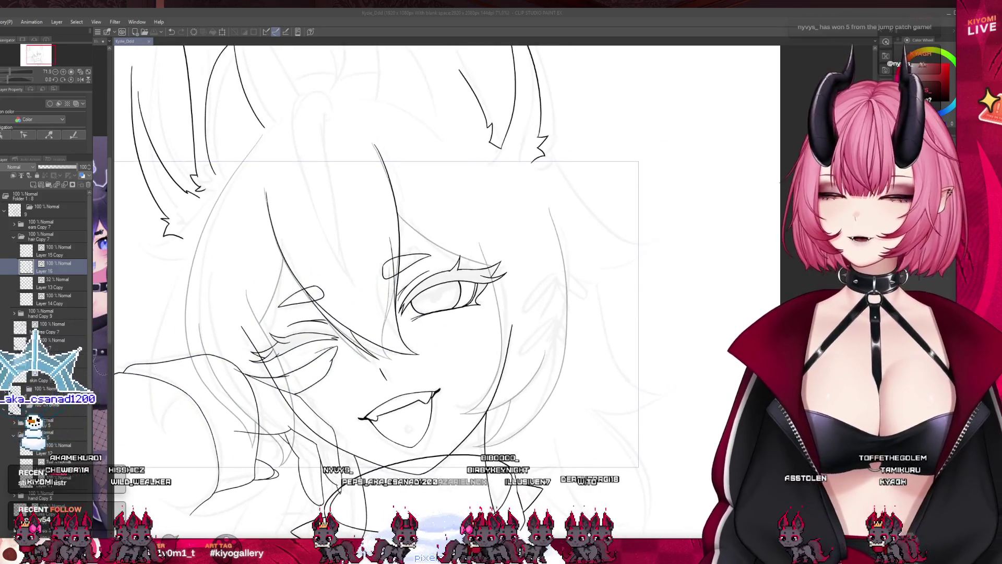
{"action": "key", "text": "ctrl+z"}
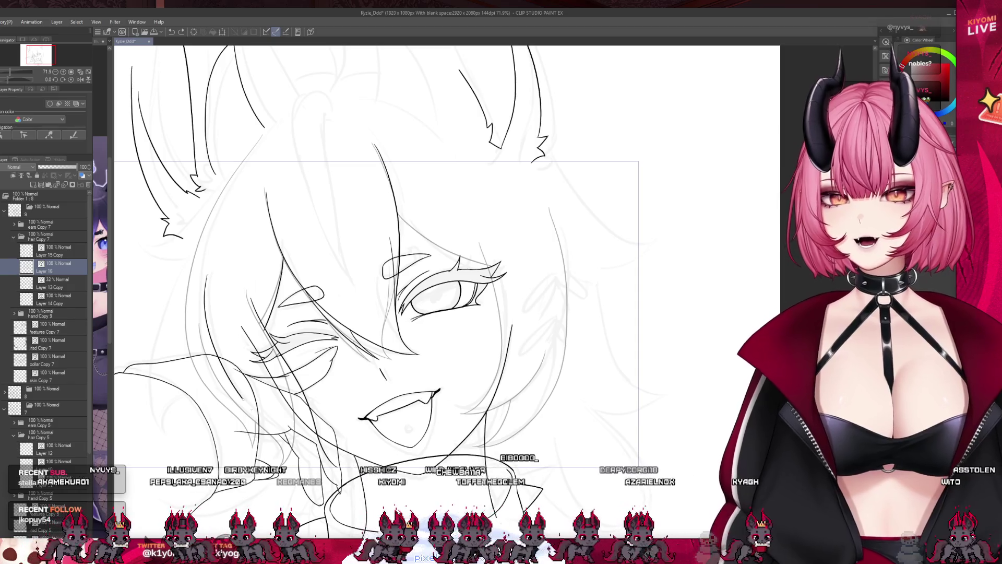
{"action": "key", "text": "ctrl+z"}
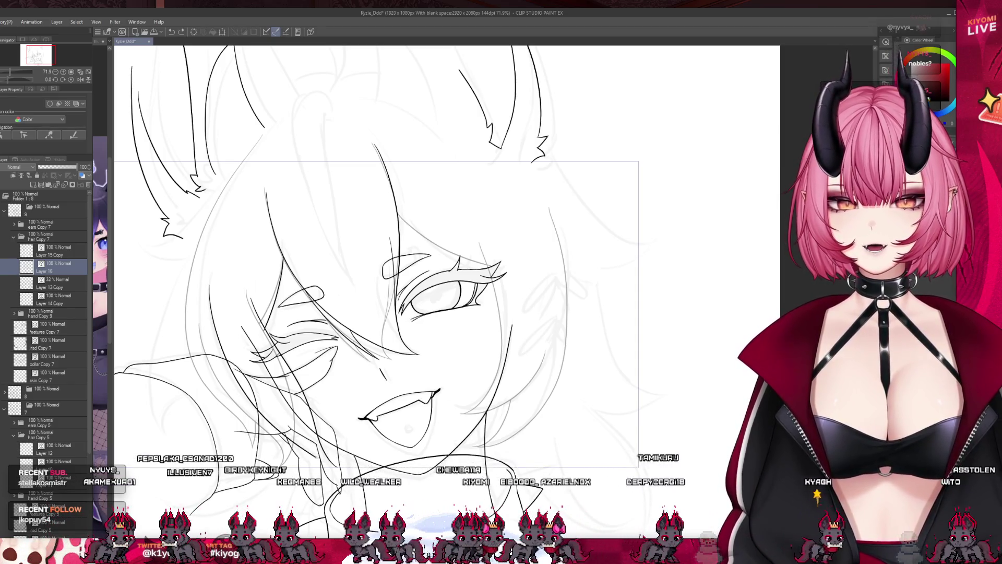
{"action": "key", "text": "ctrl+z"}
{"action": "key", "text": "ctrl+z"}
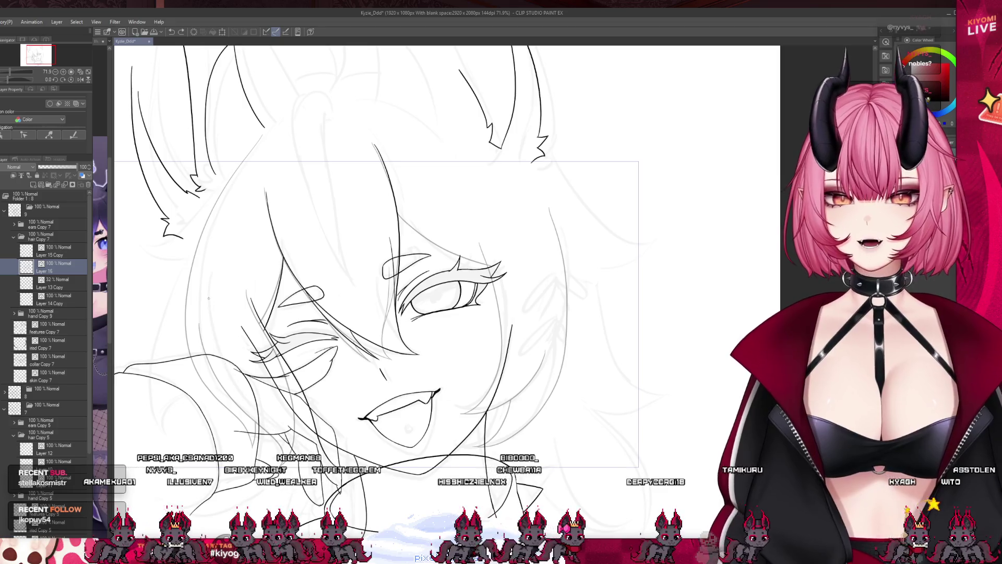
{"action": "key", "text": "ctrl+z"}
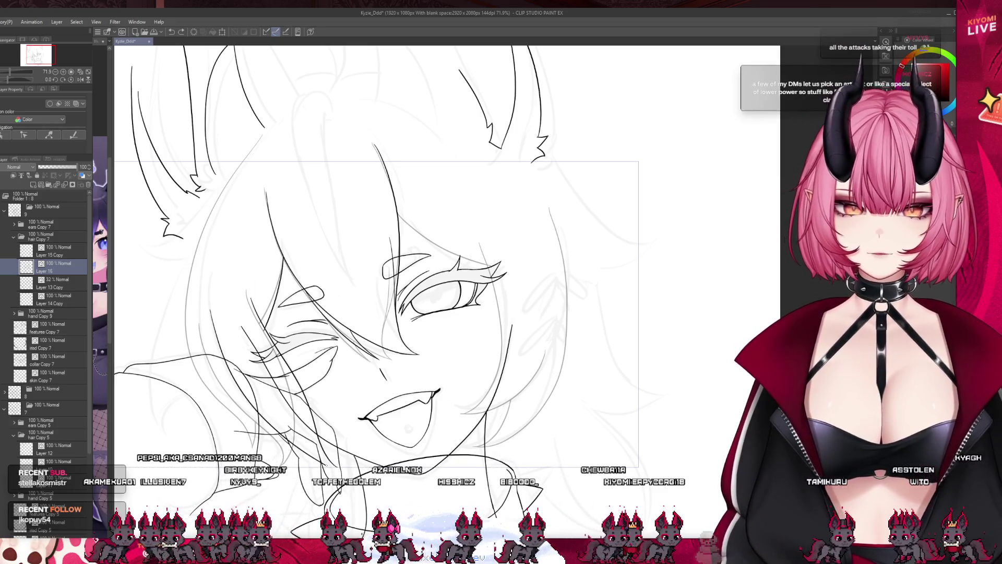
{"action": "key", "text": "ctrl+z"}
{"action": "left_click_drag", "start_coordinate": [334, 473], "coordinate": [271, 410]}
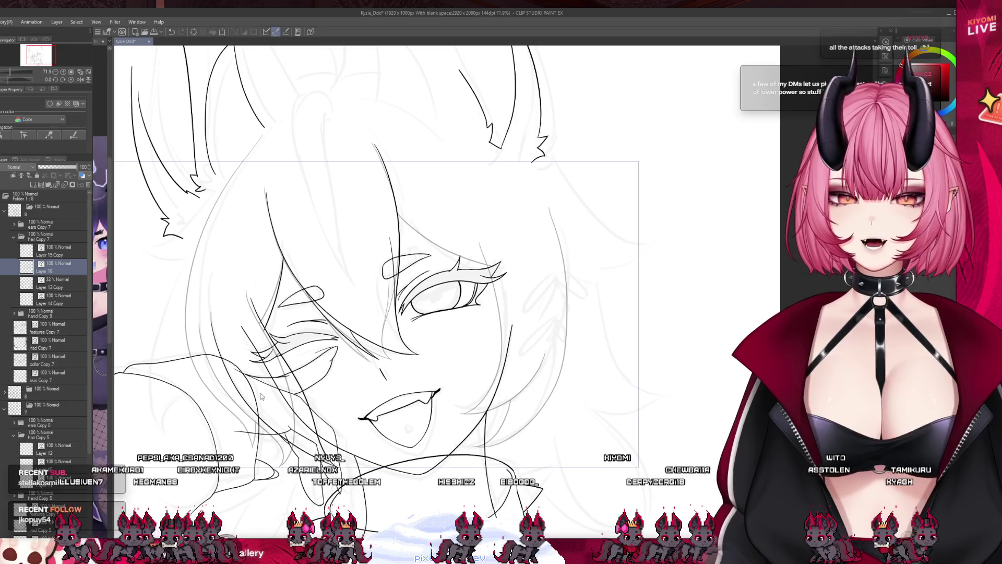
{"action": "key", "text": "ctrl+z"}
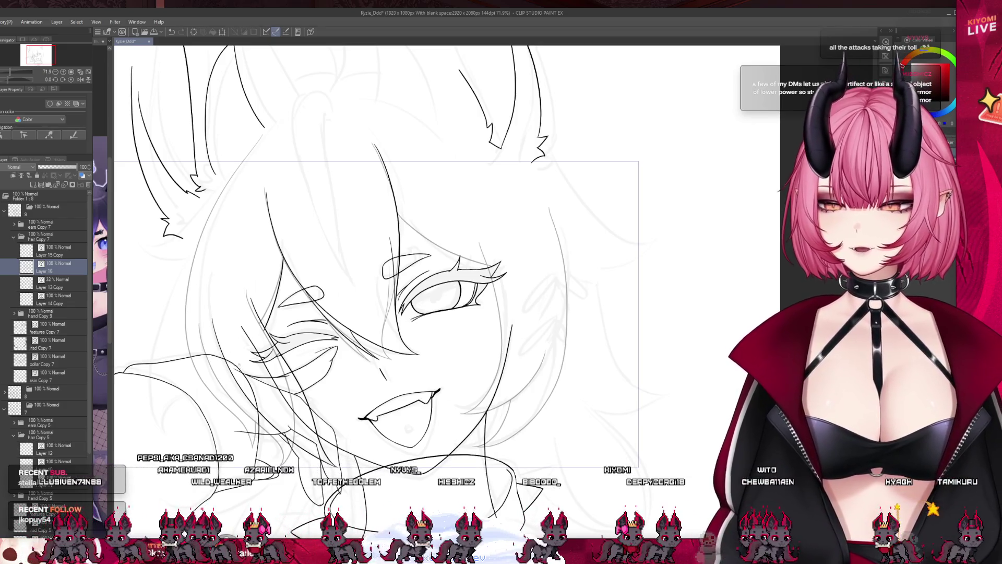
{"action": "left_click_drag", "start_coordinate": [226, 188], "coordinate": [199, 383]}
{"action": "key", "text": "ctrl+z"}
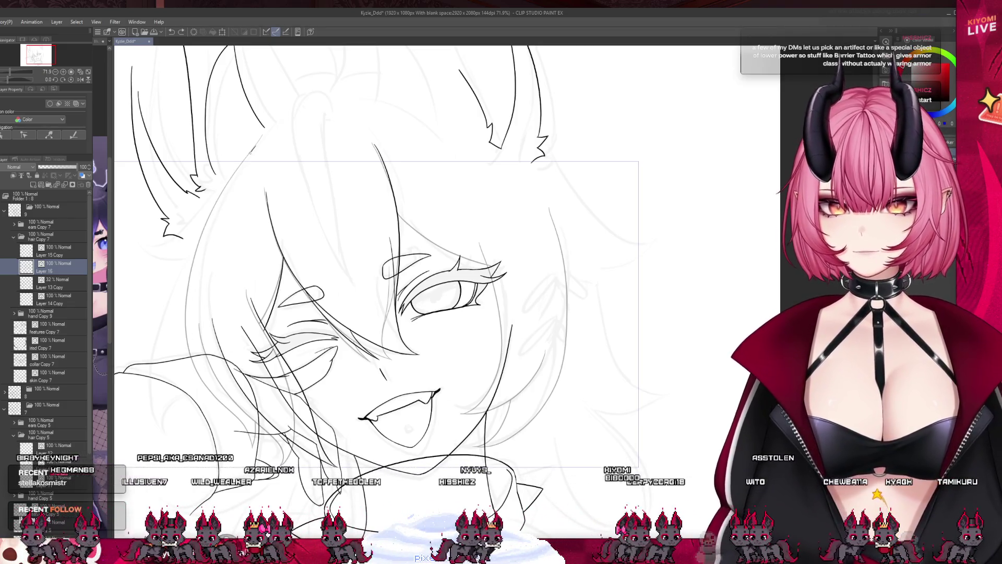
{"action": "left_click_drag", "start_coordinate": [250, 153], "coordinate": [199, 298]}
{"action": "key", "text": "ctrl+z"}
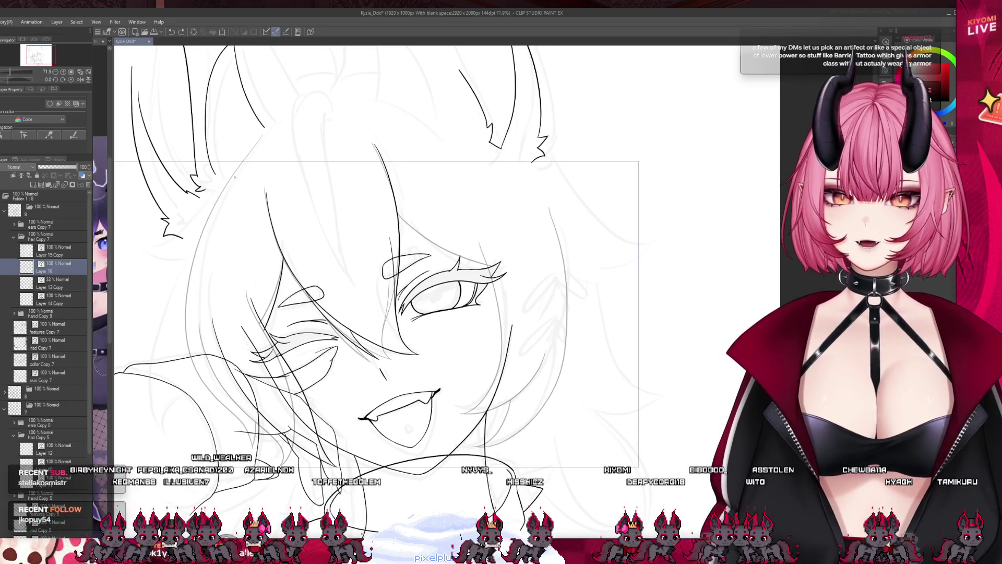
{"action": "left_click_drag", "start_coordinate": [261, 137], "coordinate": [194, 292]}
{"action": "key", "text": "ctrl+z"}
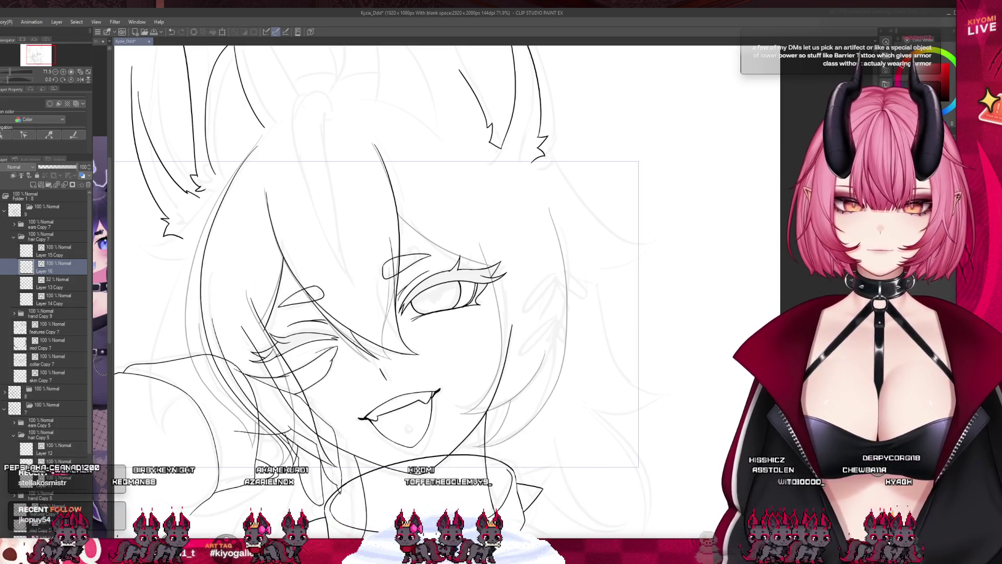
{"action": "scroll", "coordinate": [320, 272], "scroll_direction": "up", "scroll_amount": 3}
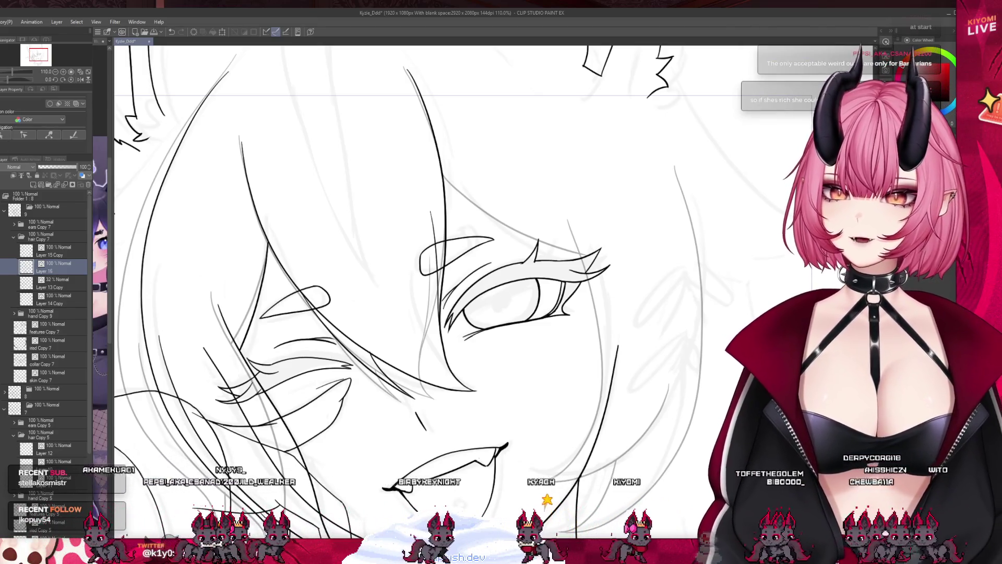
{"action": "scroll", "coordinate": [287, 248], "scroll_direction": "down", "scroll_amount": 3}
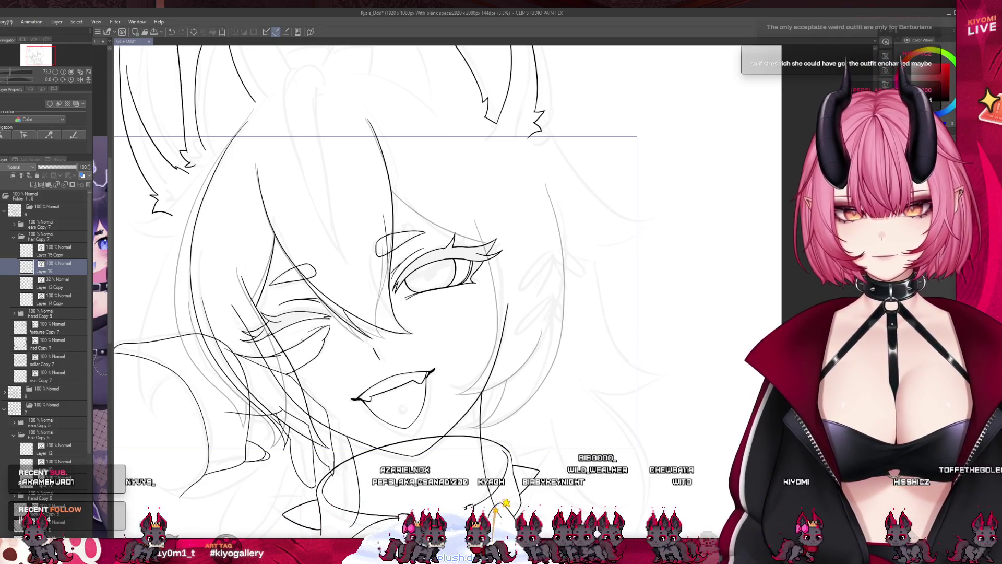
{"action": "scroll", "coordinate": [339, 282], "scroll_direction": "down", "scroll_amount": 2}
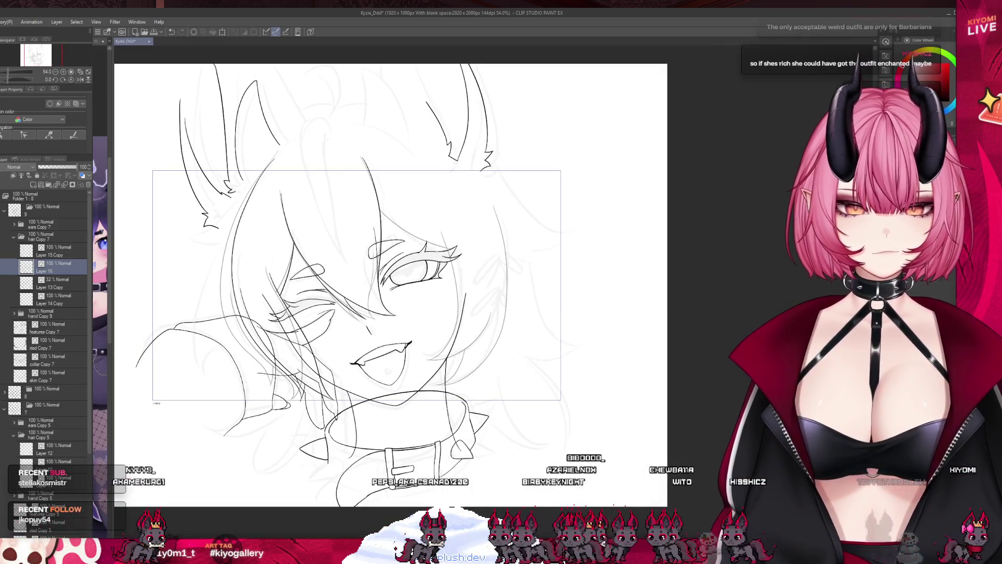
- Show the animation timeline and scrub to frame 17
{"action": "key", "text": "ctrl+shift+t"}
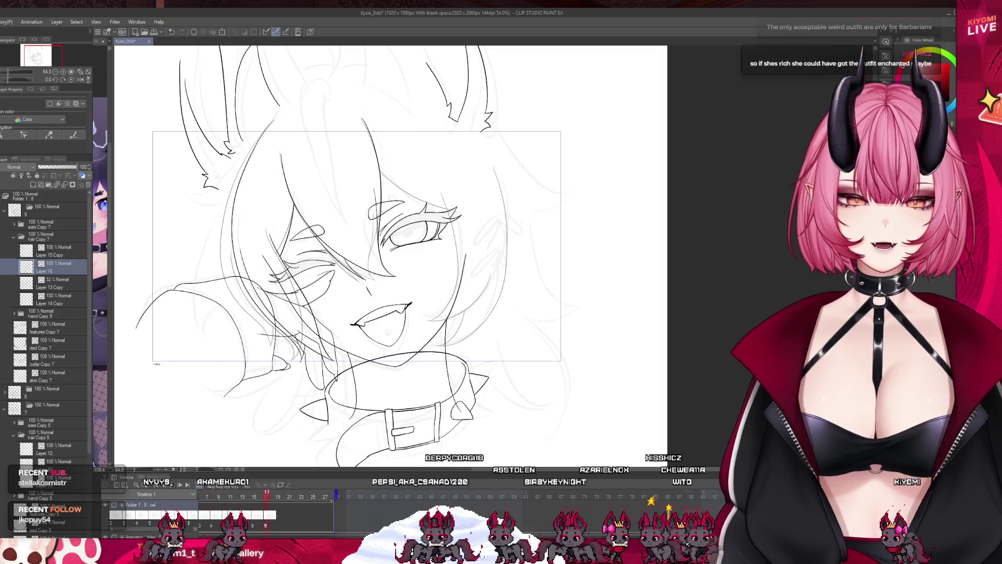
{"action": "left_click", "coordinate": [282, 498]}
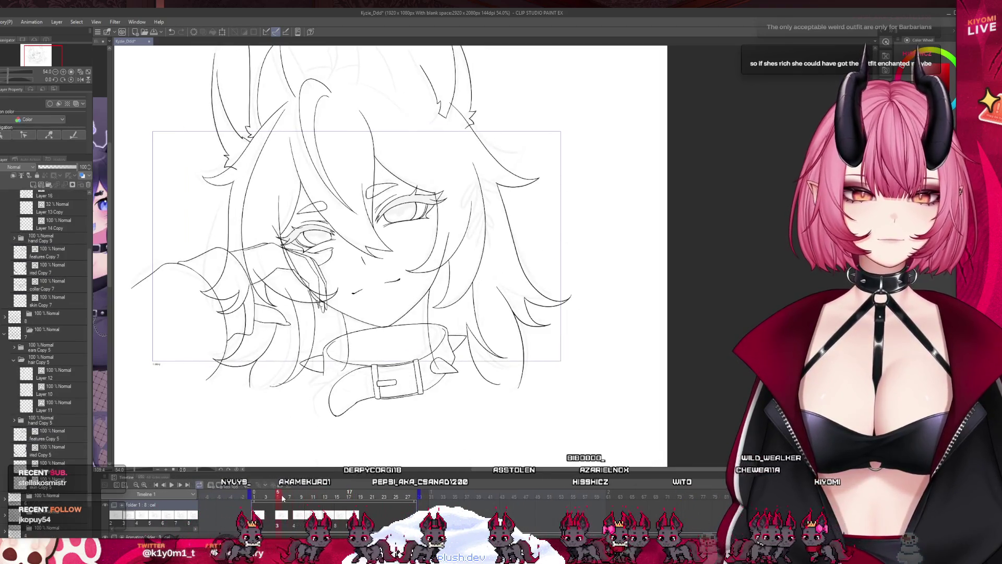
{"action": "left_click", "coordinate": [354, 496]}
{"action": "left_click_drag", "start_coordinate": [339, 507], "coordinate": [349, 506]}
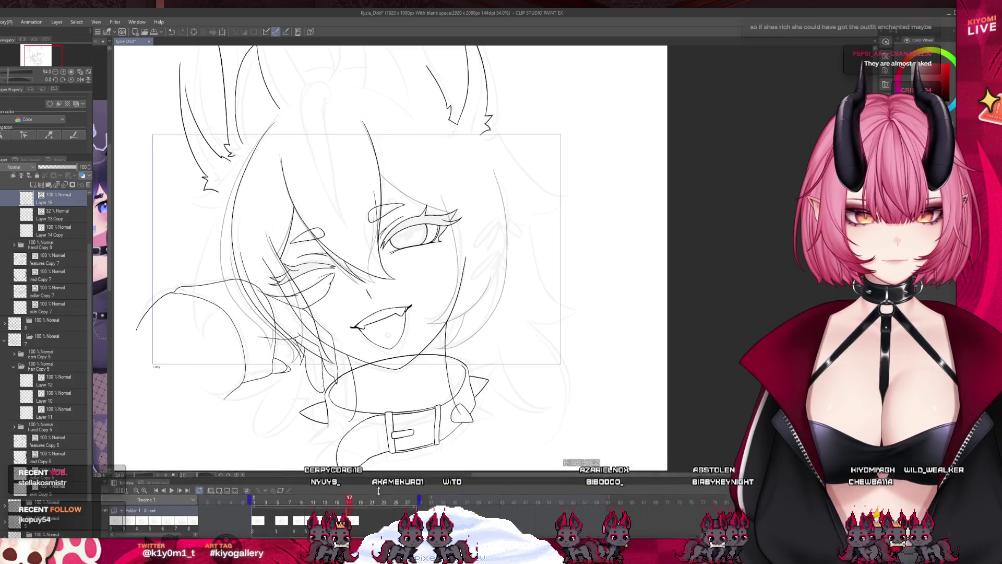
- Ink hair strands from the eye corner and beside the lower face on frame 17
{"action": "scroll", "coordinate": [438, 239], "scroll_direction": "up", "scroll_amount": 3}
{"action": "scroll", "coordinate": [371, 302], "scroll_direction": "up", "scroll_amount": 1}
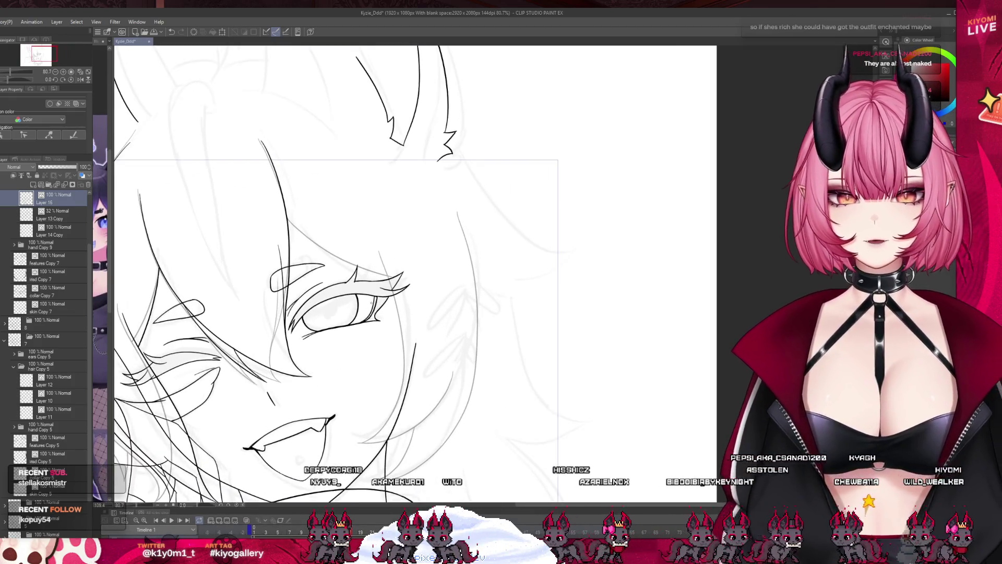
{"action": "scroll", "coordinate": [346, 332], "scroll_direction": "up", "scroll_amount": 3}
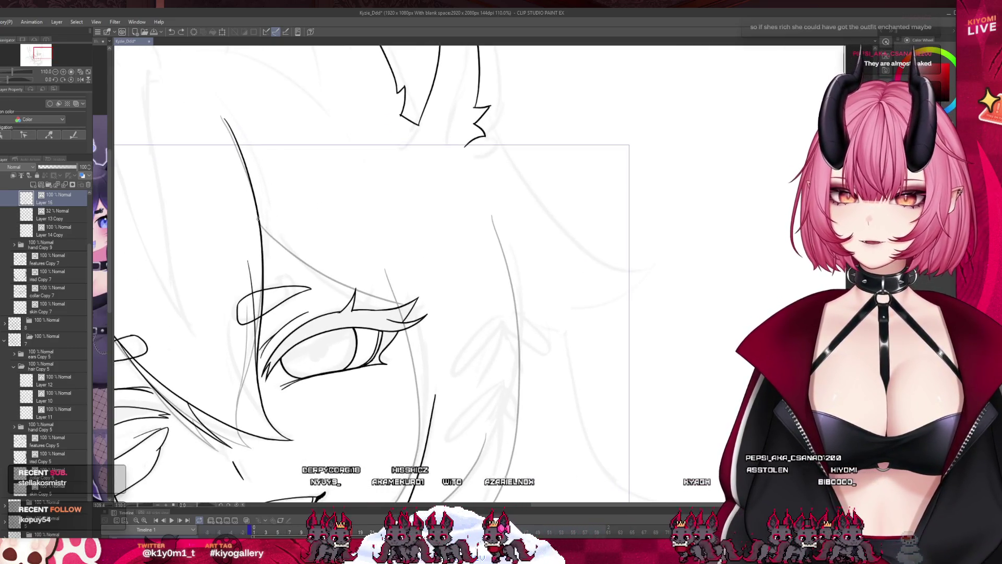
{"action": "left_click_drag", "start_coordinate": [257, 219], "coordinate": [355, 289]}
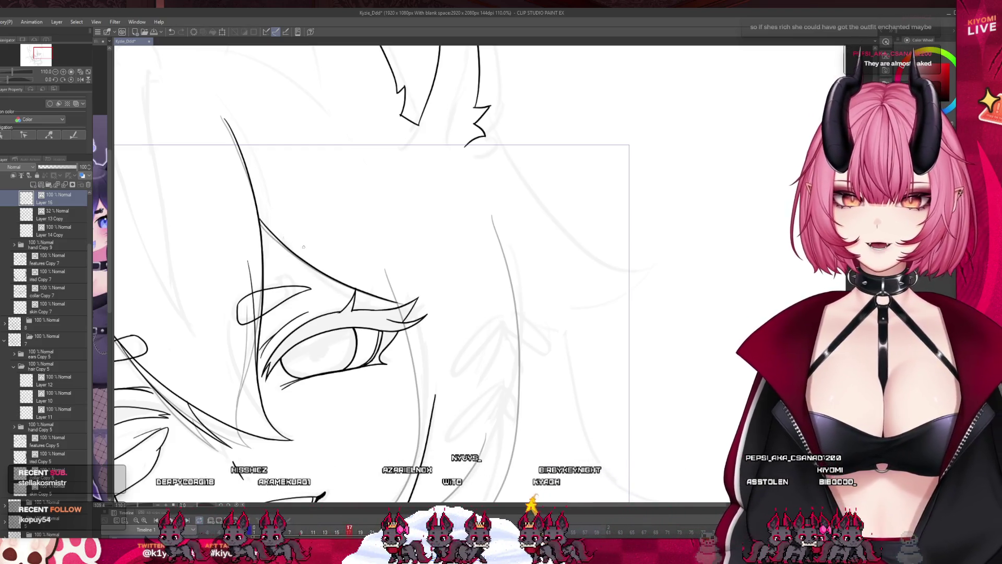
{"action": "scroll", "coordinate": [441, 206], "scroll_direction": "down", "scroll_amount": 1}
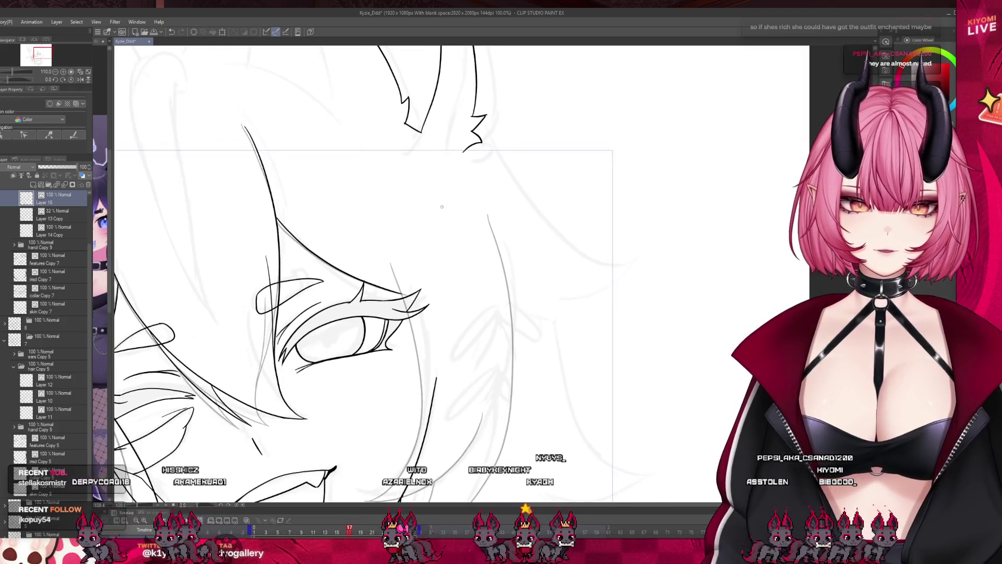
{"action": "scroll", "coordinate": [493, 396], "scroll_direction": "down", "scroll_amount": 1}
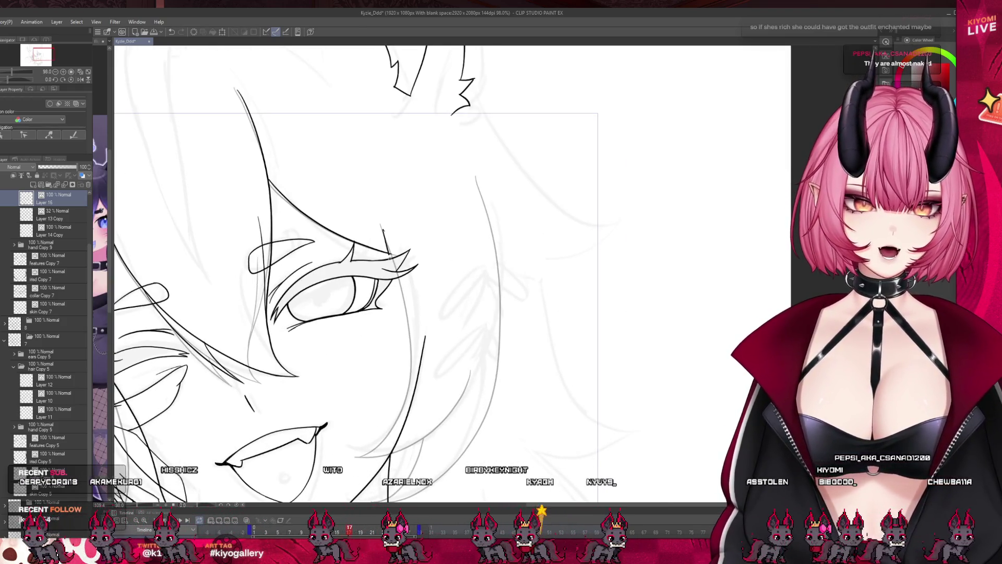
{"action": "left_click_drag", "start_coordinate": [402, 284], "coordinate": [413, 381]}
{"action": "key", "text": "ctrl+z"}
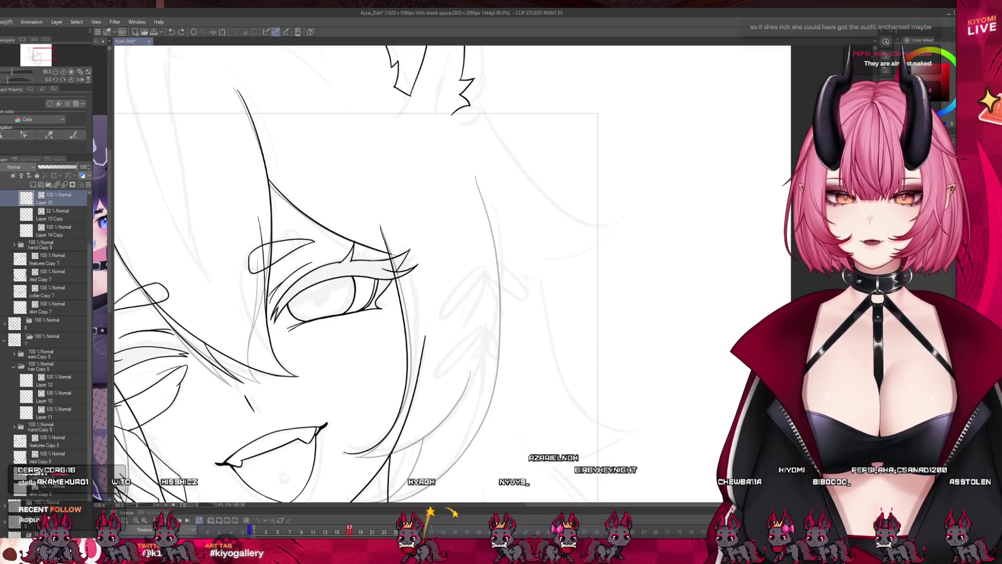
{"action": "left_click_drag", "start_coordinate": [365, 457], "coordinate": [440, 428]}
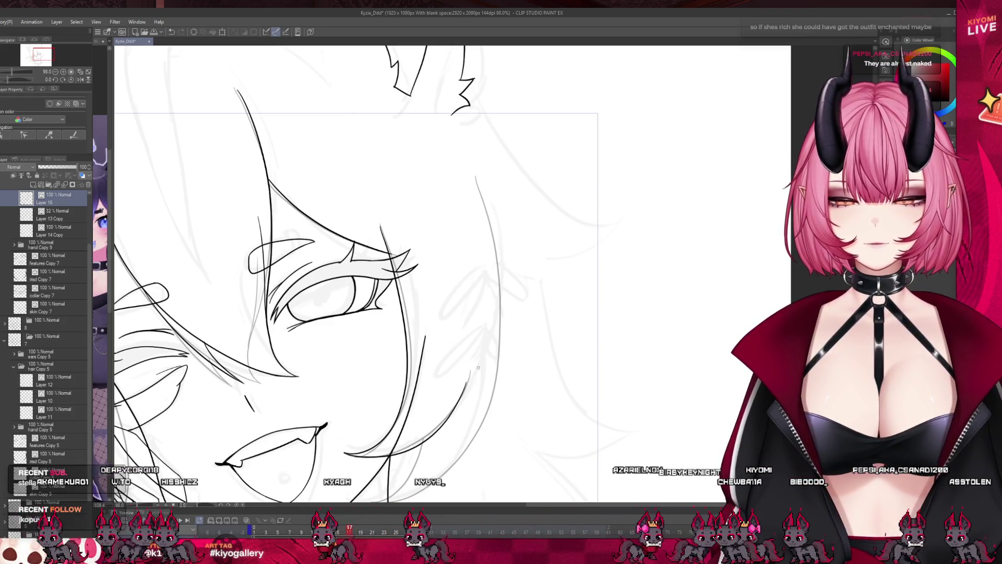
- Zoom out to review the face, compare another cel, and return to frame 17
{"action": "key", "text": "ctrl+minus"}
{"action": "scroll", "coordinate": [447, 429], "scroll_direction": "up", "scroll_amount": 4}
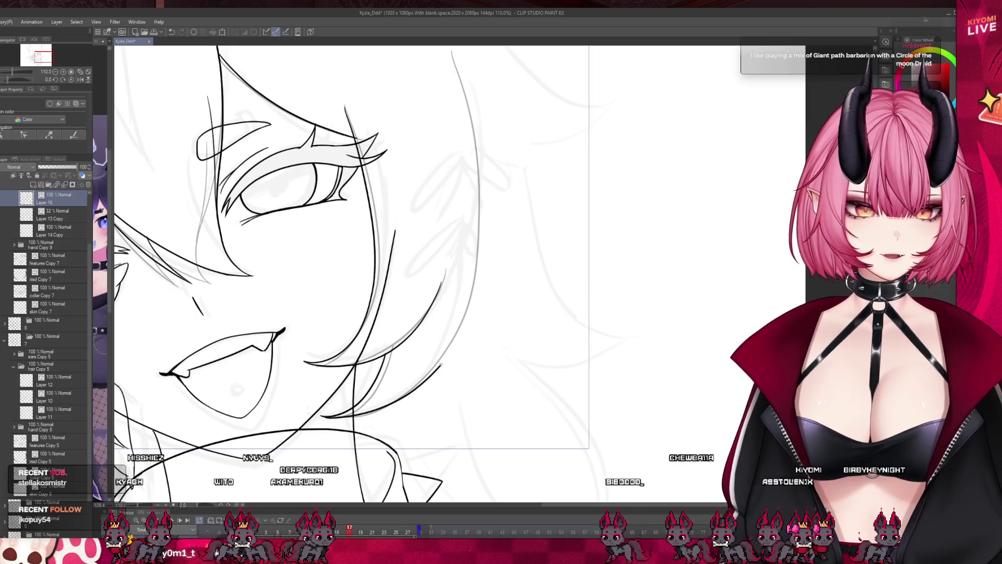
{"action": "scroll", "coordinate": [431, 403], "scroll_direction": "down", "scroll_amount": 3}
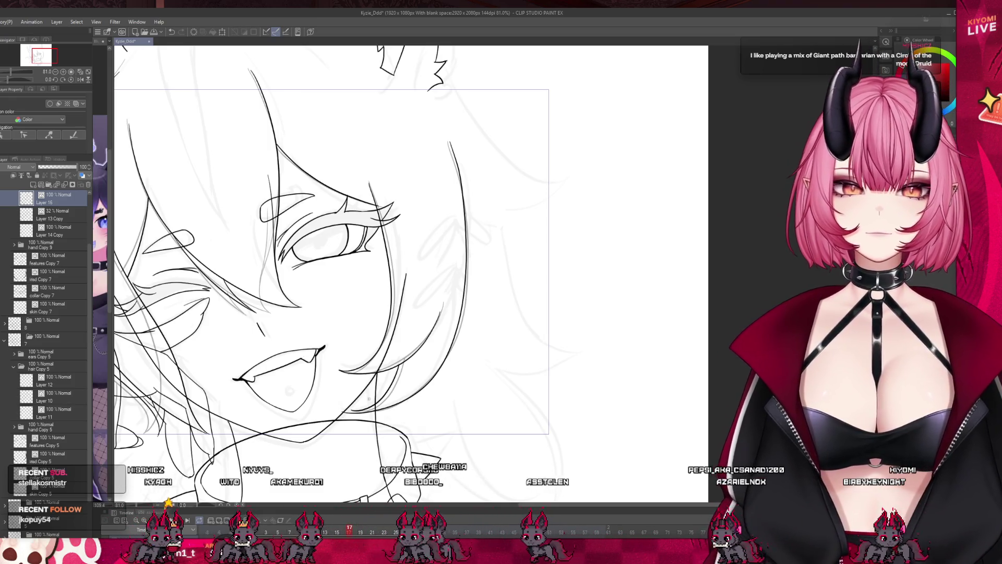
{"action": "scroll", "coordinate": [368, 391], "scroll_direction": "up", "scroll_amount": 5}
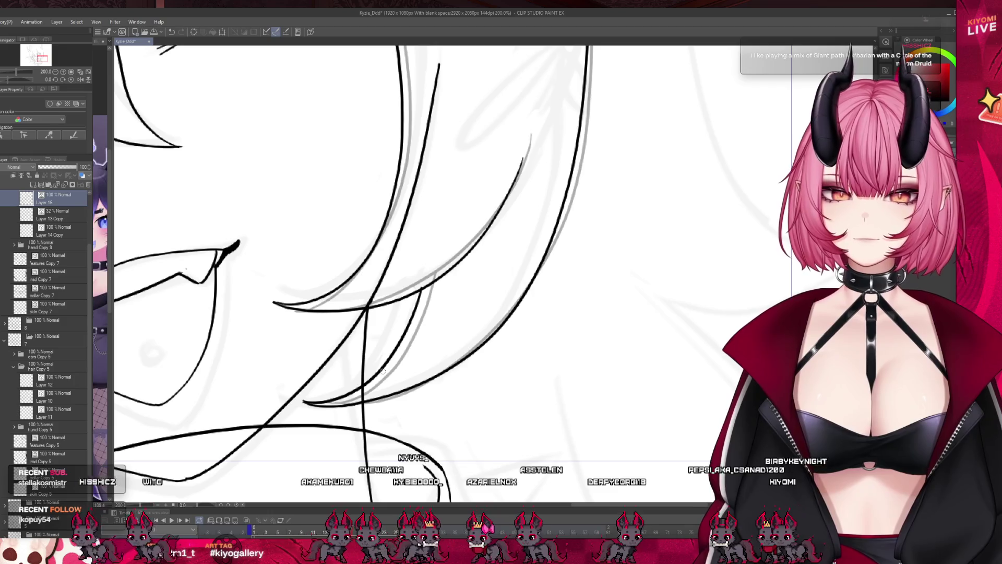
{"action": "scroll", "coordinate": [383, 371], "scroll_direction": "down", "scroll_amount": 7}
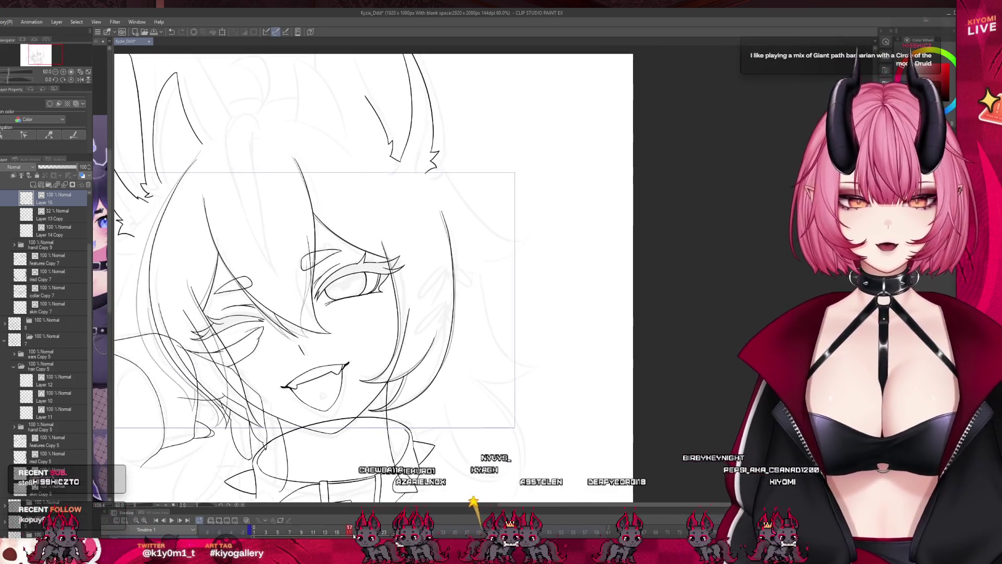
{"action": "left_click", "coordinate": [52, 379]}
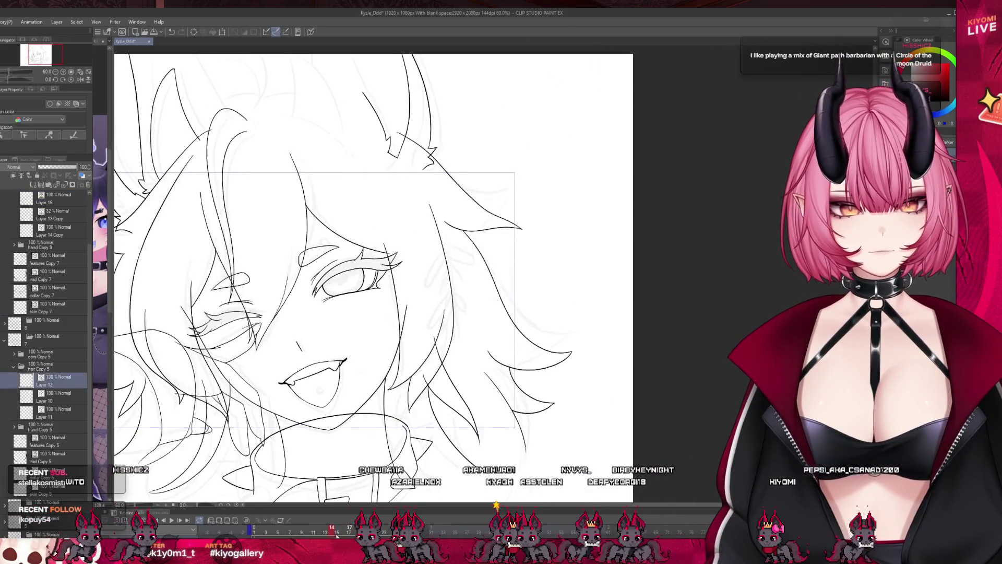
{"action": "left_click_drag", "start_coordinate": [336, 535], "coordinate": [352, 536]}
- Play the animation to preview the frames, then select Layer 13 Copy
{"action": "scroll", "coordinate": [405, 383], "scroll_direction": "down", "scroll_amount": 2}
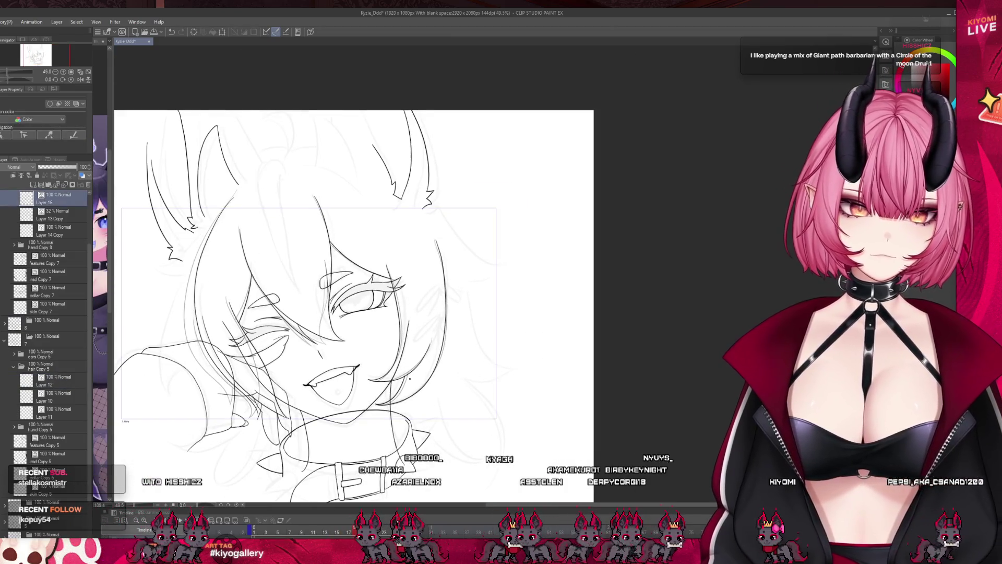
{"action": "scroll", "coordinate": [409, 379], "scroll_direction": "down", "scroll_amount": 2}
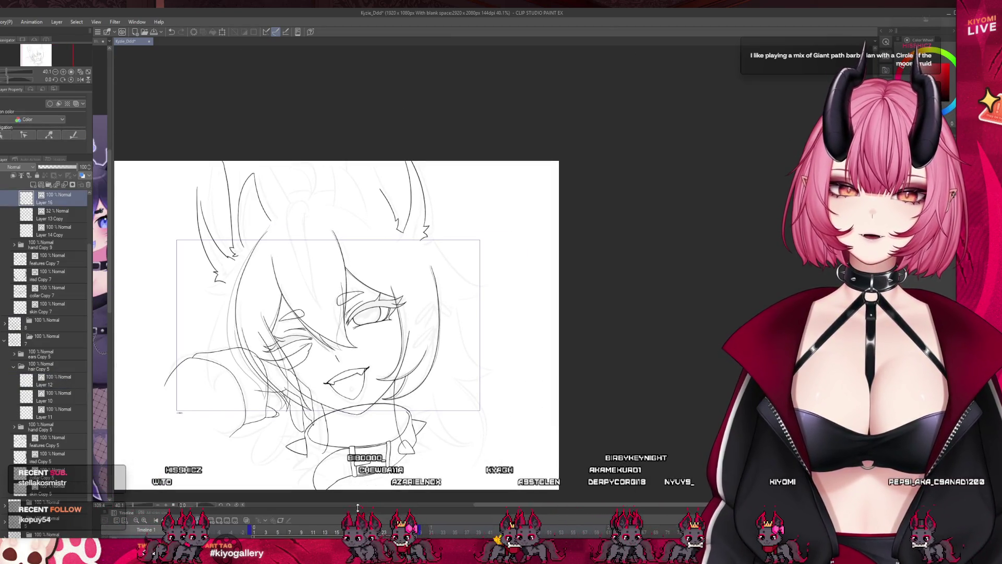
{"action": "key", "text": "Return"}
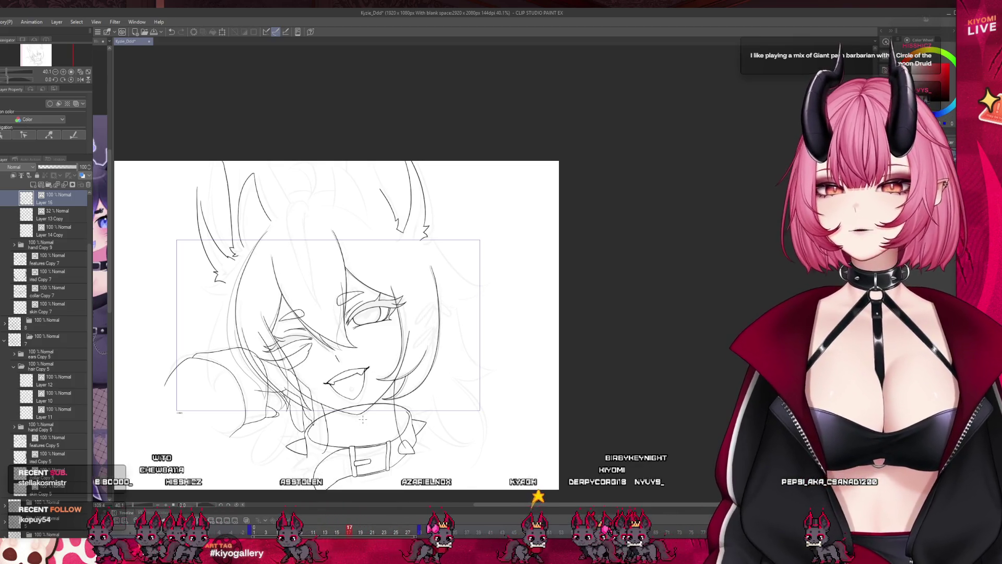
{"action": "scroll", "coordinate": [279, 312], "scroll_direction": "up", "scroll_amount": 2}
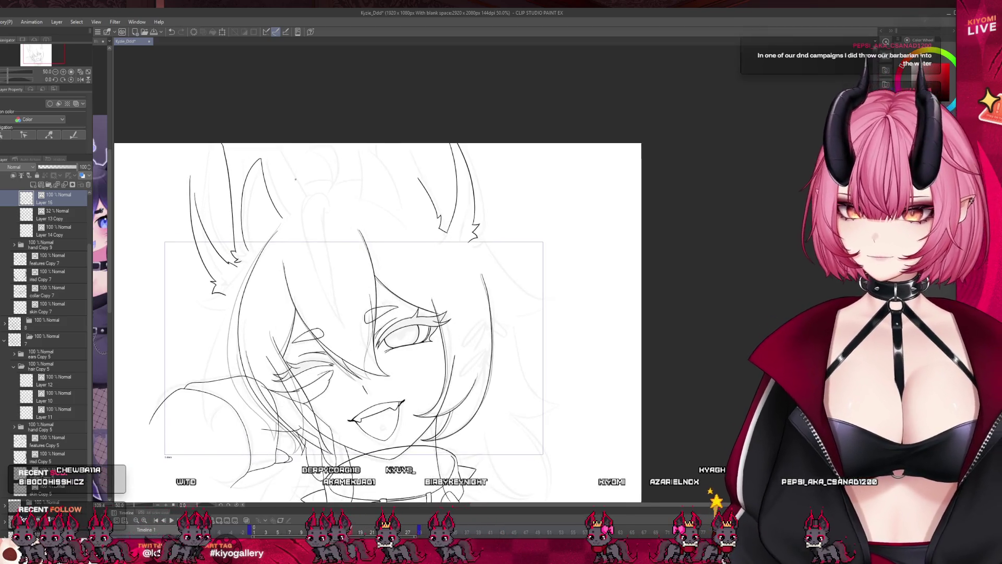
{"action": "scroll", "coordinate": [58, 268], "scroll_direction": "up", "scroll_amount": 3}
{"action": "left_click", "coordinate": [57, 259]}
- Delete Layer 13 Copy, show Layer 14 Copy at 46% opacity, and add a new layer
{"action": "left_click", "coordinate": [88, 185]}
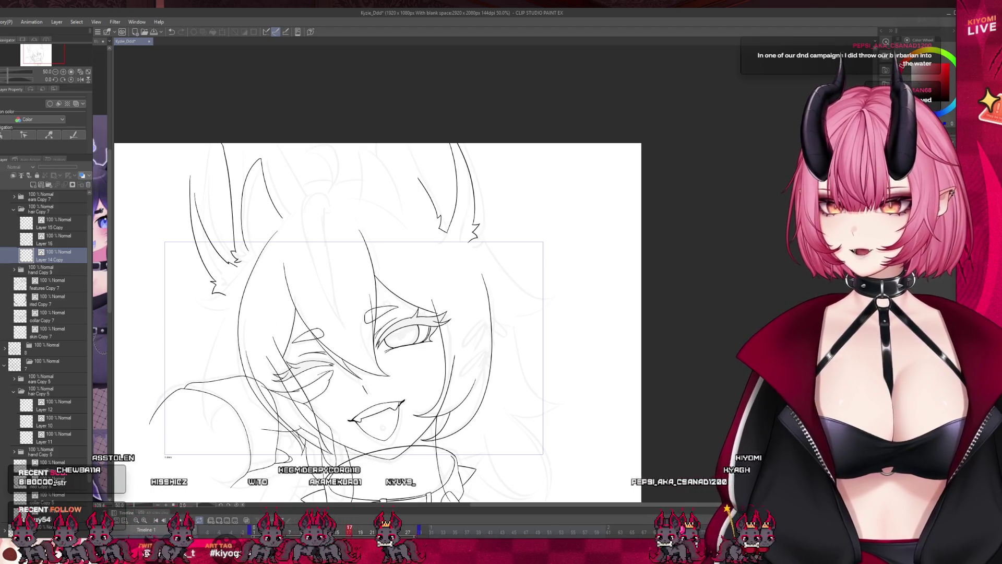
{"action": "left_click", "coordinate": [25, 260]}
{"action": "left_click_drag", "start_coordinate": [57, 167], "coordinate": [55, 167]}
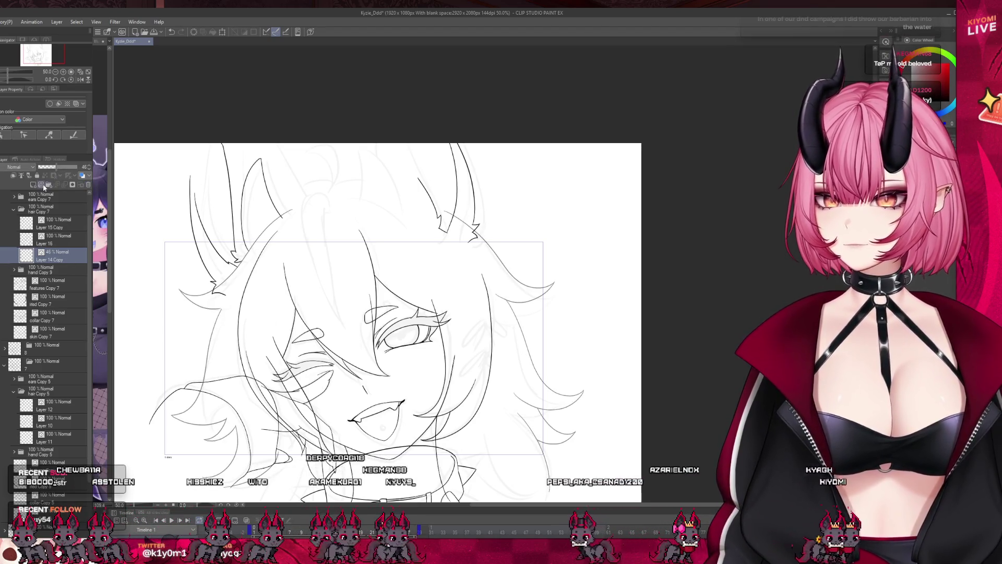
{"action": "left_click", "coordinate": [33, 185]}
- Ink a hair strand from the top of the head down near the ear
{"action": "scroll", "coordinate": [246, 259], "scroll_direction": "up", "scroll_amount": 1}
{"action": "scroll", "coordinate": [247, 259], "scroll_direction": "down", "scroll_amount": 1}
{"action": "scroll", "coordinate": [247, 259], "scroll_direction": "up", "scroll_amount": 2}
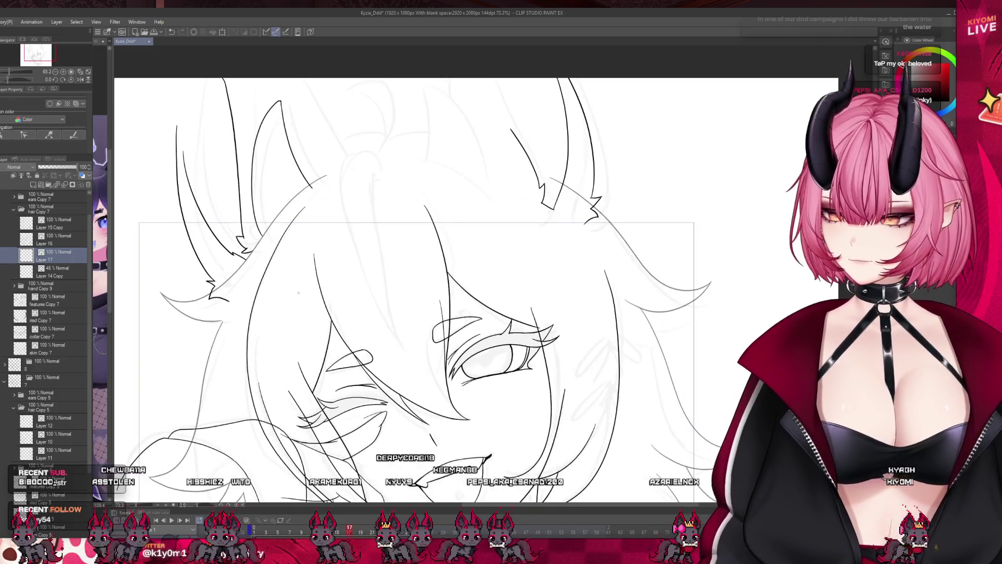
{"action": "scroll", "coordinate": [313, 287], "scroll_direction": "down", "scroll_amount": 2}
{"action": "scroll", "coordinate": [357, 306], "scroll_direction": "up", "scroll_amount": 2}
{"action": "scroll", "coordinate": [357, 307], "scroll_direction": "up", "scroll_amount": 1}
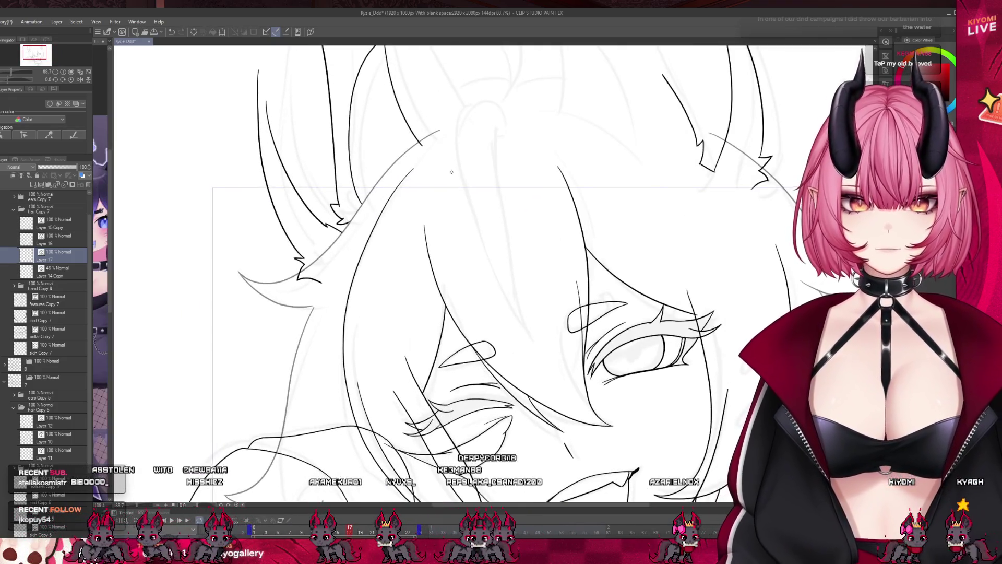
{"action": "left_click_drag", "start_coordinate": [418, 144], "coordinate": [295, 282]}
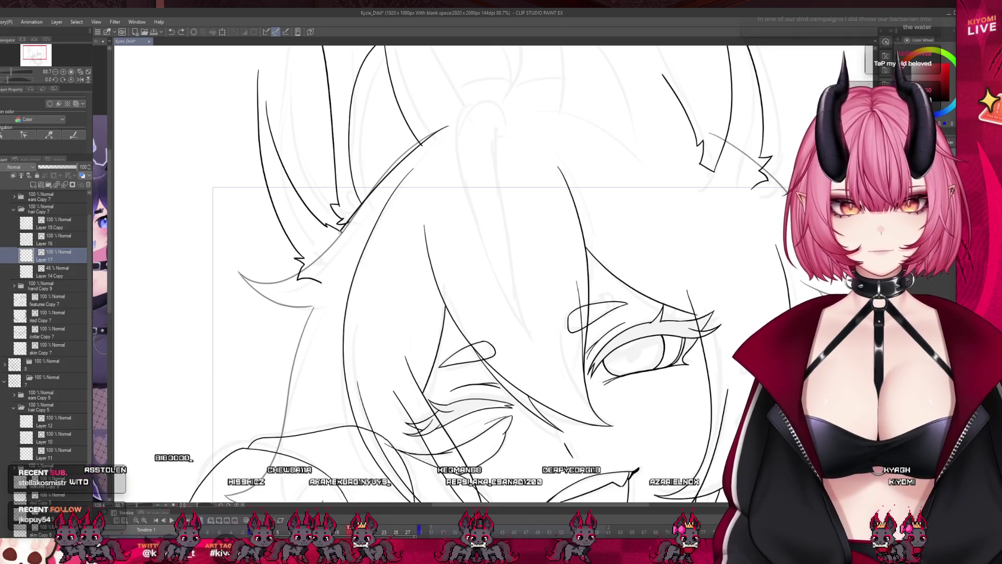
{"action": "key", "text": "ctrl+z"}
{"action": "left_click_drag", "start_coordinate": [441, 130], "coordinate": [272, 298]}
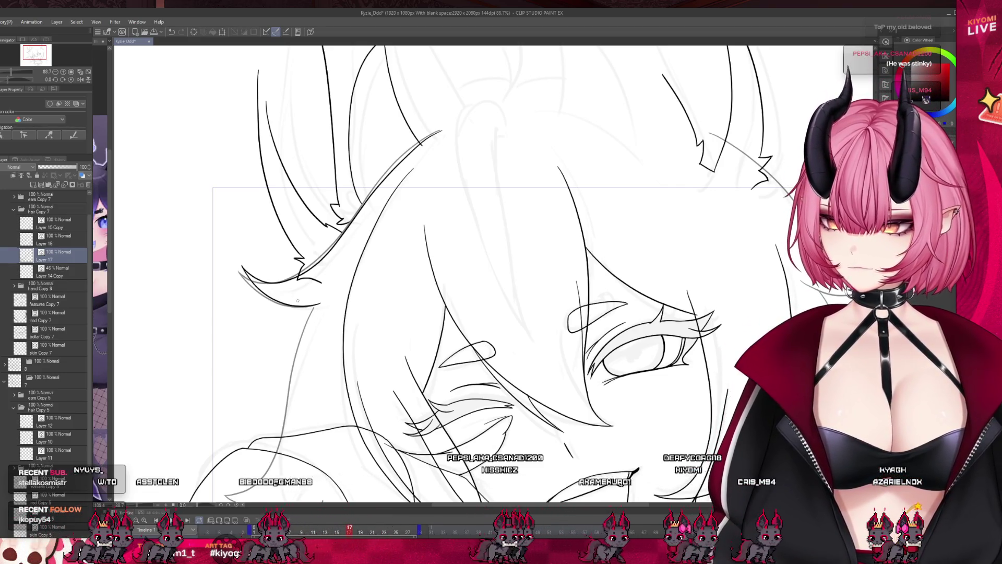
- Ink the lower hair curve near the cheek with short rising strands
{"action": "scroll", "coordinate": [302, 300], "scroll_direction": "down", "scroll_amount": 3}
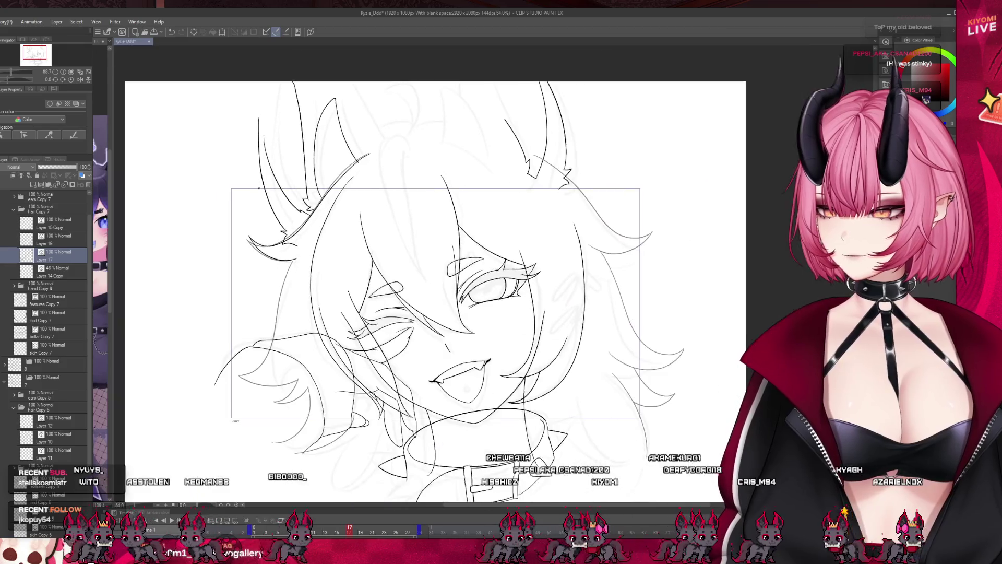
{"action": "scroll", "coordinate": [266, 335], "scroll_direction": "up", "scroll_amount": 4}
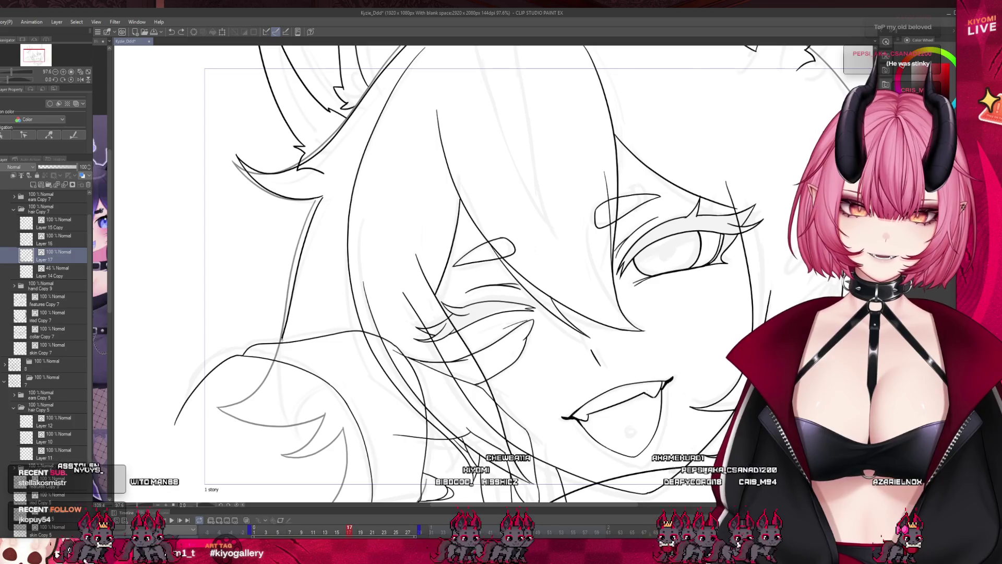
{"action": "left_click_drag", "start_coordinate": [217, 406], "coordinate": [260, 424]}
{"action": "mouse_move", "coordinate": [217, 400]}
{"action": "left_mouse_down"}
{"action": "mouse_move", "coordinate": [245, 417]}
{"action": "mouse_move", "coordinate": [325, 416]}
{"action": "left_mouse_up"}
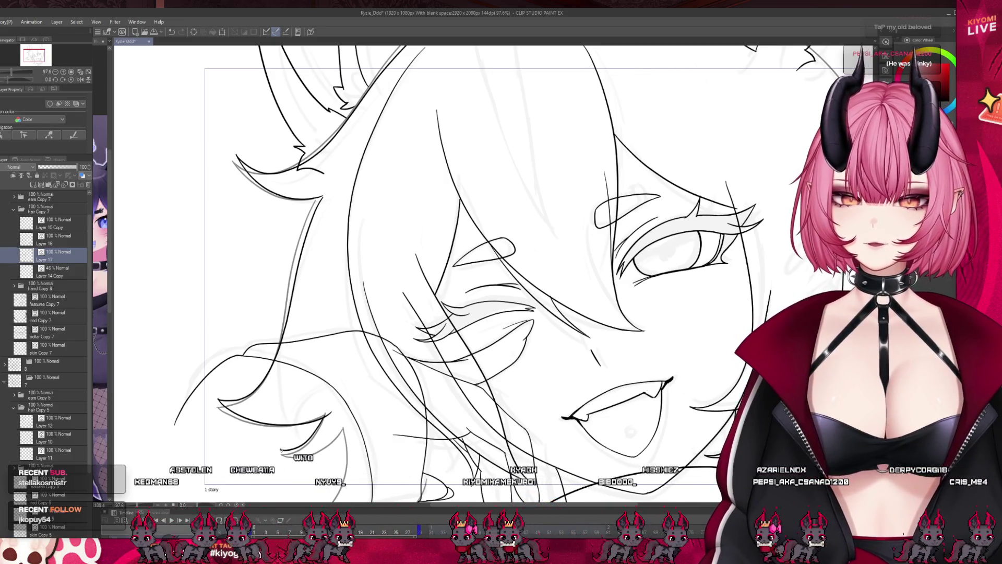
{"action": "left_click_drag", "start_coordinate": [281, 449], "coordinate": [330, 443]}
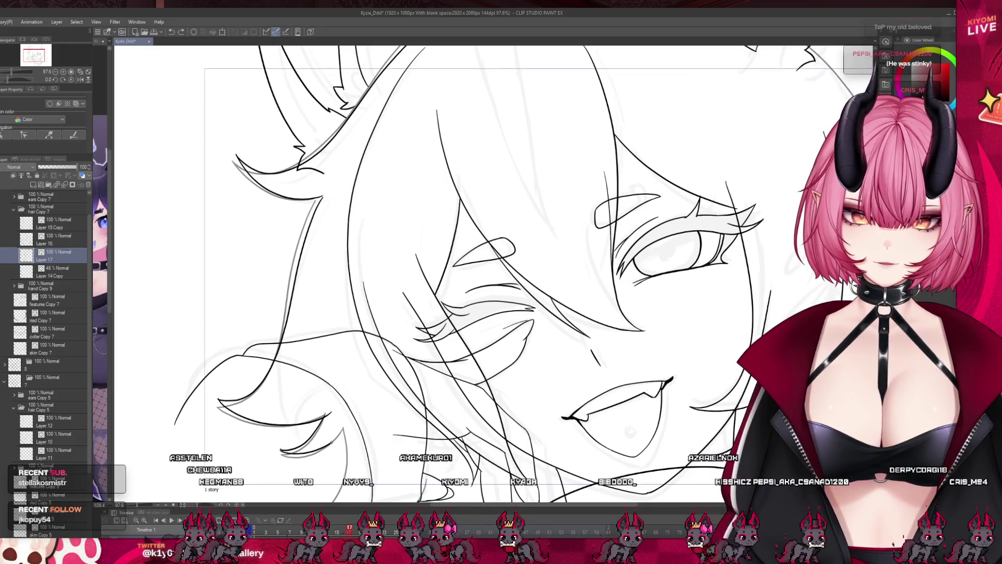
{"action": "left_click_drag", "start_coordinate": [292, 452], "coordinate": [339, 424]}
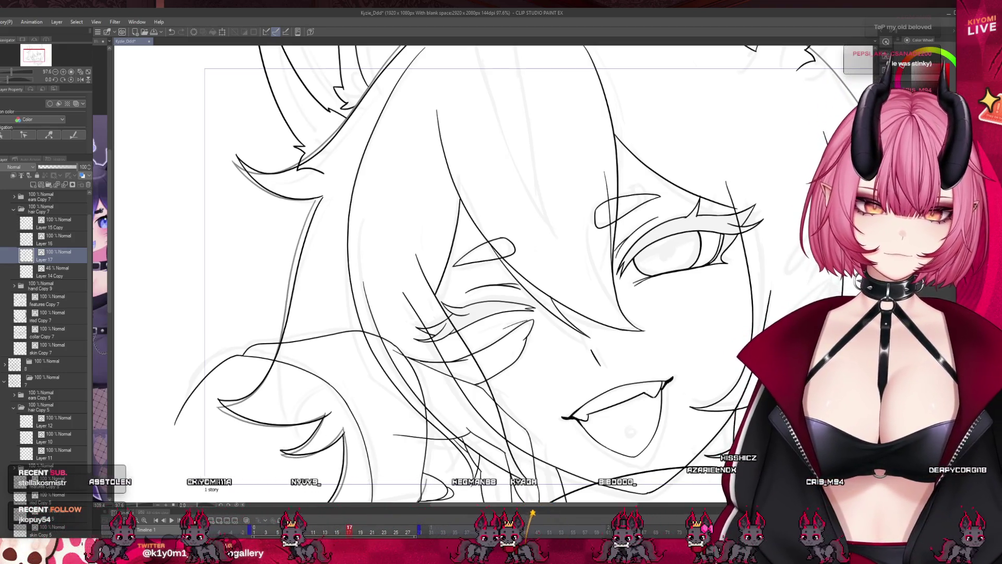
{"action": "scroll", "coordinate": [286, 315], "scroll_direction": "down", "scroll_amount": 3}
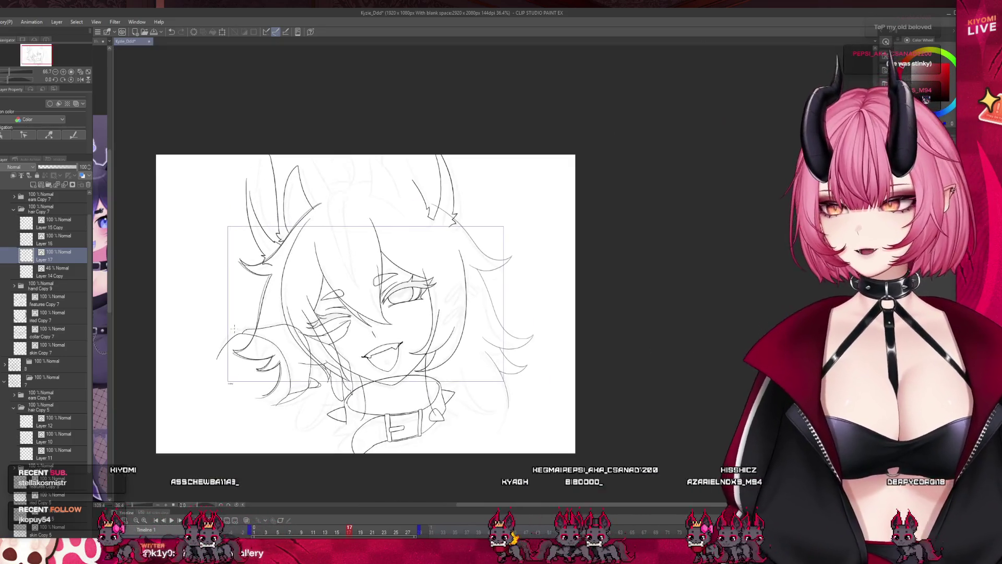
- Ink the upper and lower grey hair lines beside the eye
{"action": "scroll", "coordinate": [471, 214], "scroll_direction": "up", "scroll_amount": 2}
{"action": "scroll", "coordinate": [477, 202], "scroll_direction": "up", "scroll_amount": 3}
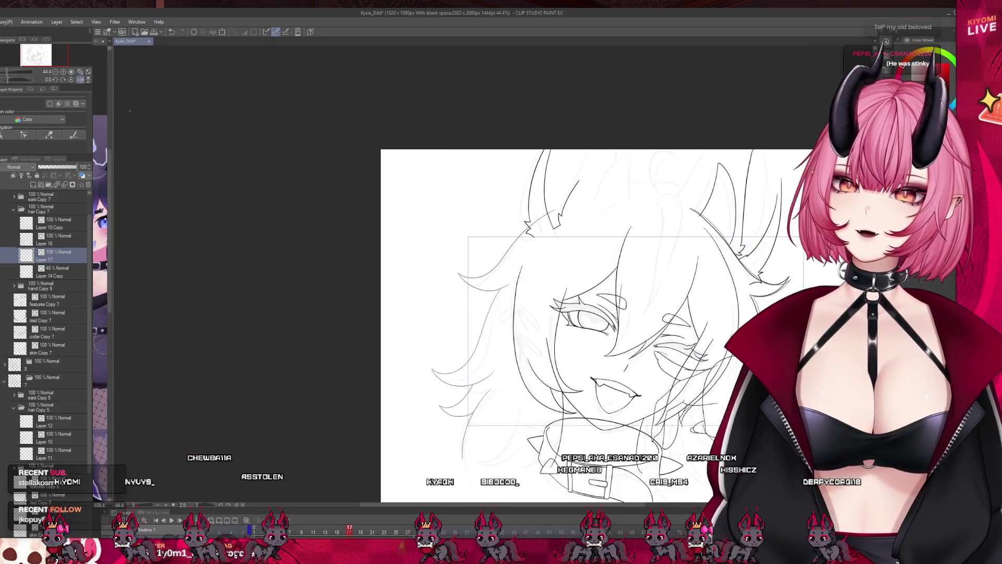
{"action": "scroll", "coordinate": [477, 201], "scroll_direction": "up", "scroll_amount": 1}
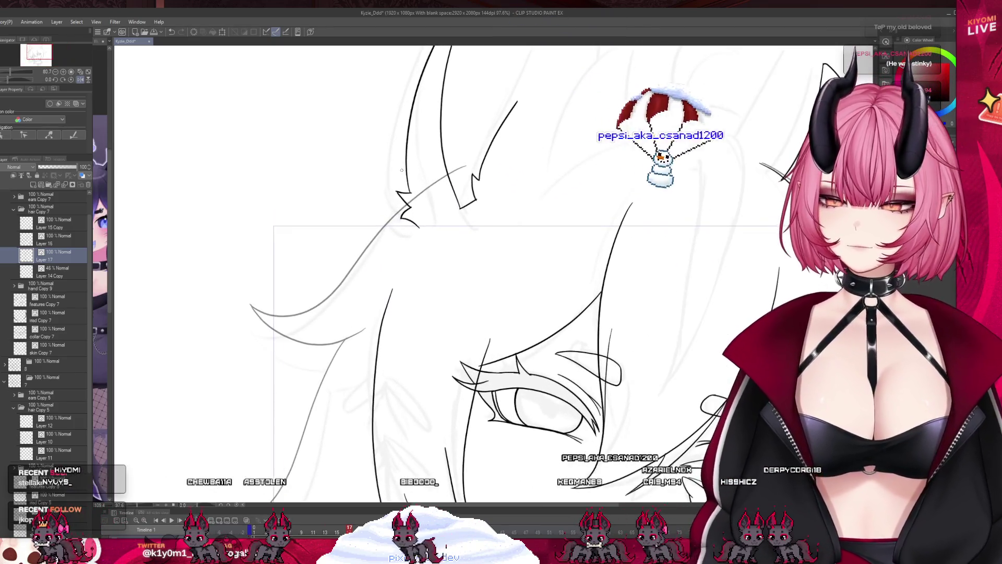
{"action": "left_click_drag", "start_coordinate": [241, 306], "coordinate": [449, 172]}
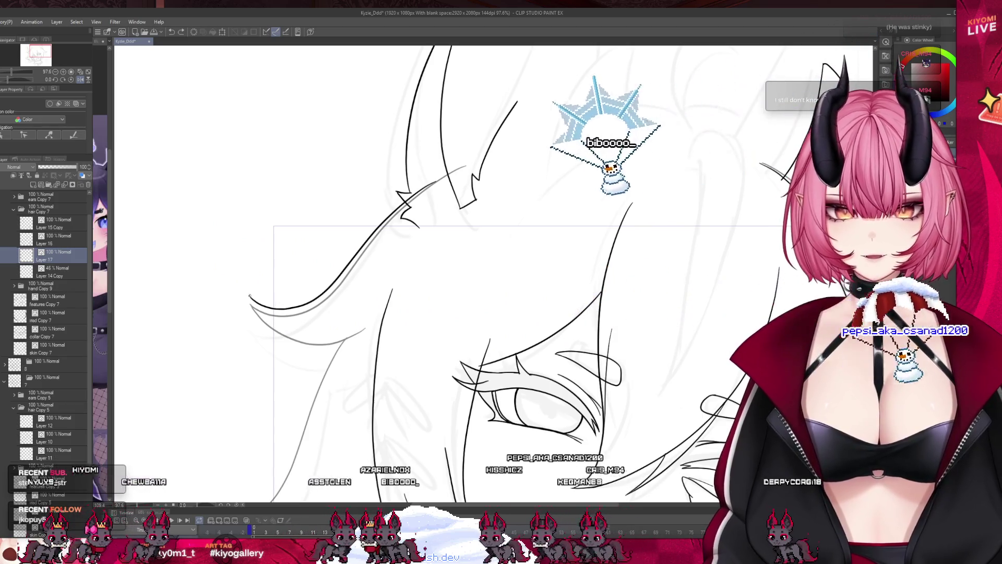
{"action": "left_click_drag", "start_coordinate": [251, 306], "coordinate": [319, 341]}
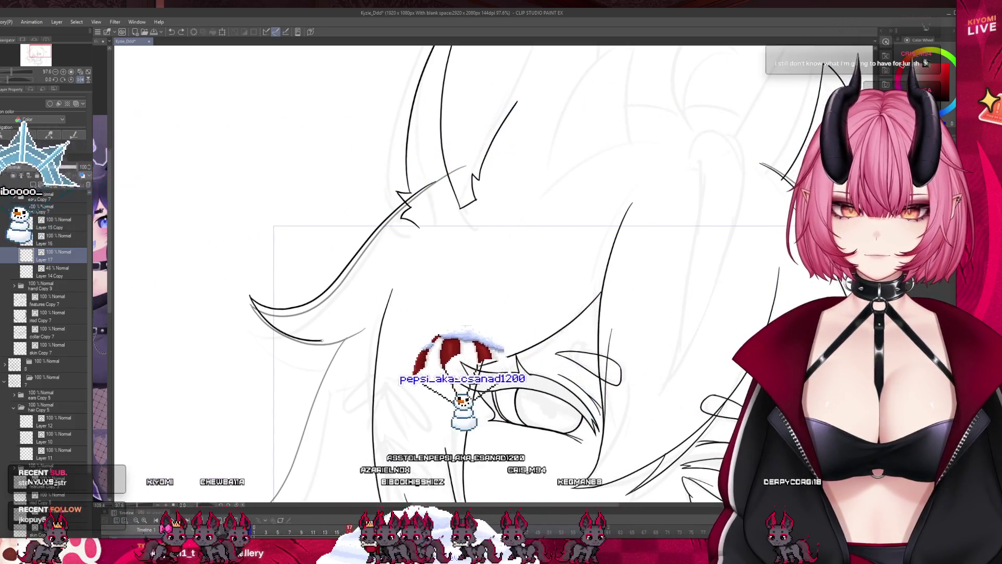
{"action": "scroll", "coordinate": [269, 217], "scroll_direction": "down", "scroll_amount": 3}
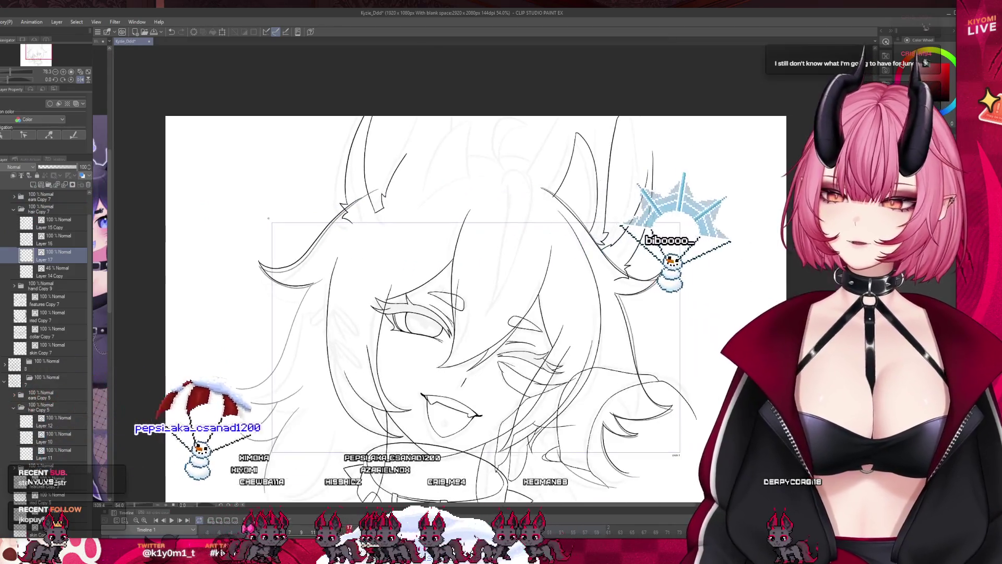
{"action": "scroll", "coordinate": [268, 217], "scroll_direction": "down", "scroll_amount": 1}
{"action": "scroll", "coordinate": [276, 261], "scroll_direction": "up", "scroll_amount": 4}
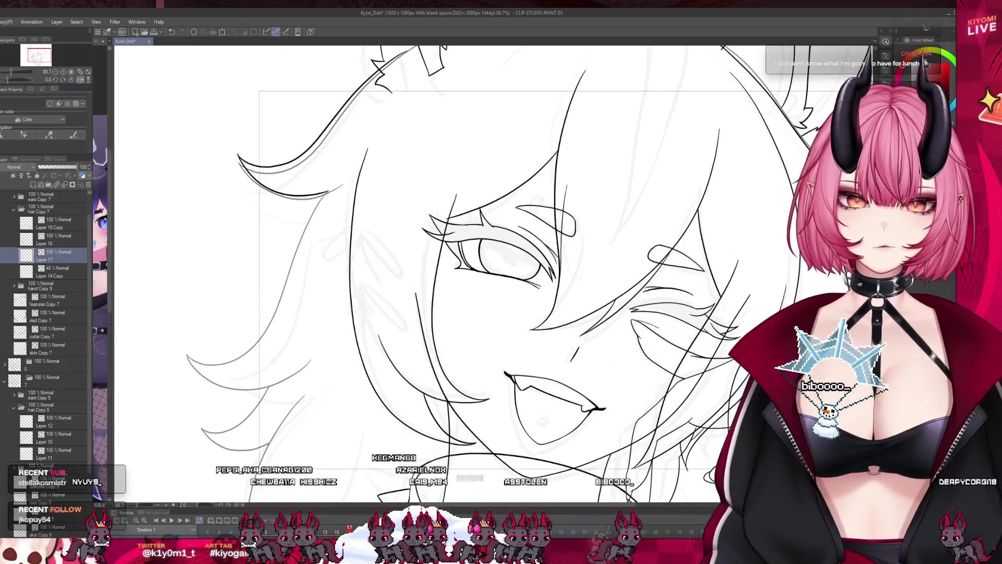
- Ink a shorter hair outline stroke and the curve of the lower hair tuft
{"action": "left_click_drag", "start_coordinate": [326, 192], "coordinate": [279, 307]}
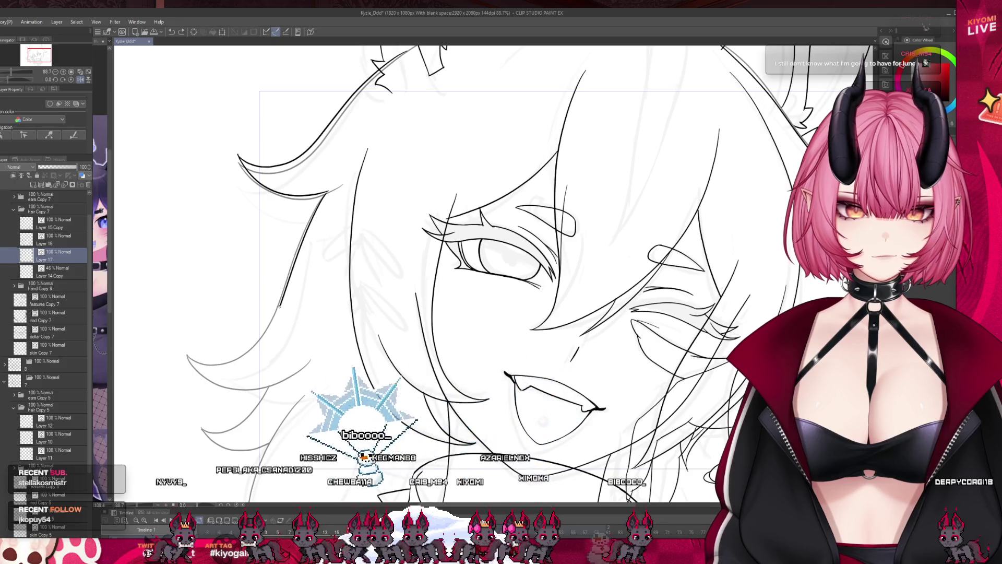
{"action": "key", "text": "ctrl+z"}
{"action": "left_click_drag", "start_coordinate": [324, 201], "coordinate": [282, 311]}
{"action": "left_click_drag", "start_coordinate": [192, 357], "coordinate": [311, 359]}
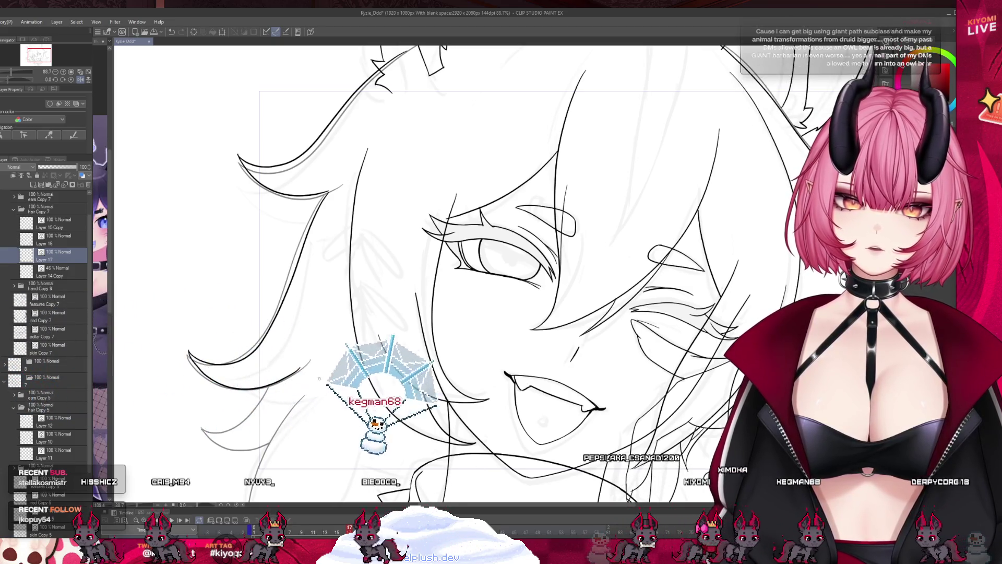
{"action": "scroll", "coordinate": [406, 340], "scroll_direction": "up", "scroll_amount": 3}
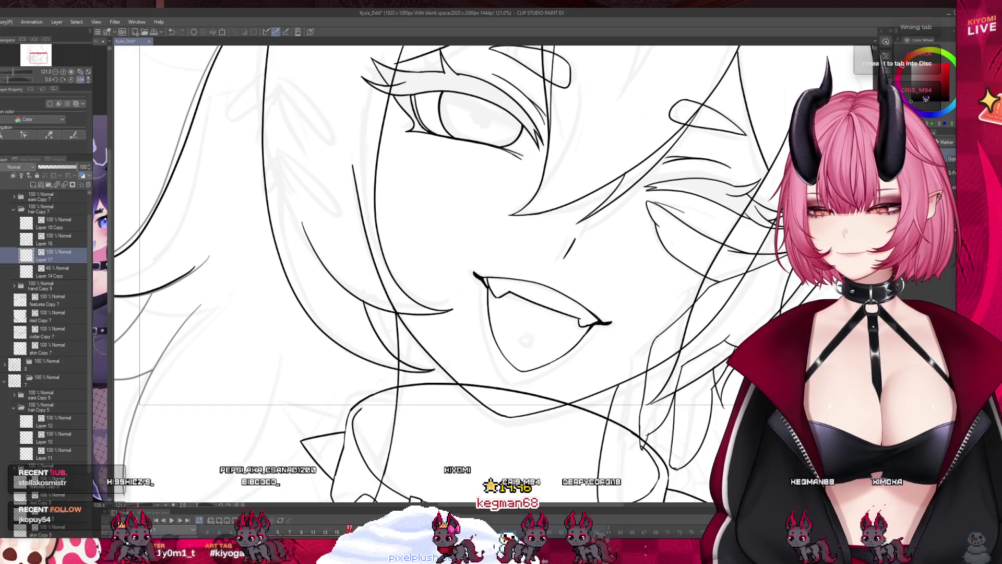
- Ink the left hair strand, redoing it until it curves down-left from the cheek
{"action": "key", "text": "alt+Tab"}
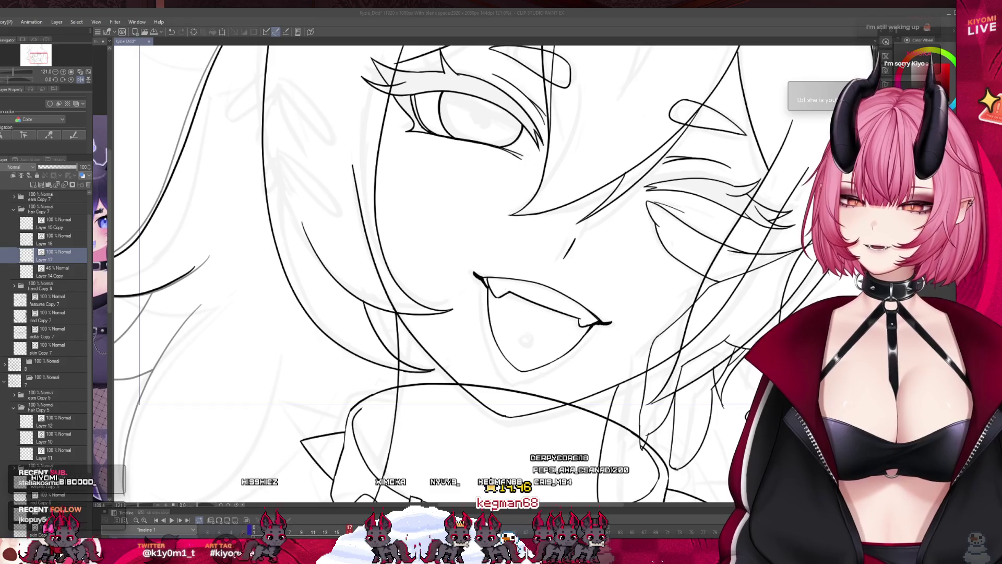
{"action": "scroll", "coordinate": [444, 261], "scroll_direction": "down", "scroll_amount": 5}
{"action": "scroll", "coordinate": [443, 261], "scroll_direction": "up", "scroll_amount": 6}
{"action": "left_click_drag", "start_coordinate": [290, 316], "coordinate": [201, 500]}
{"action": "key", "text": "ctrl+z"}
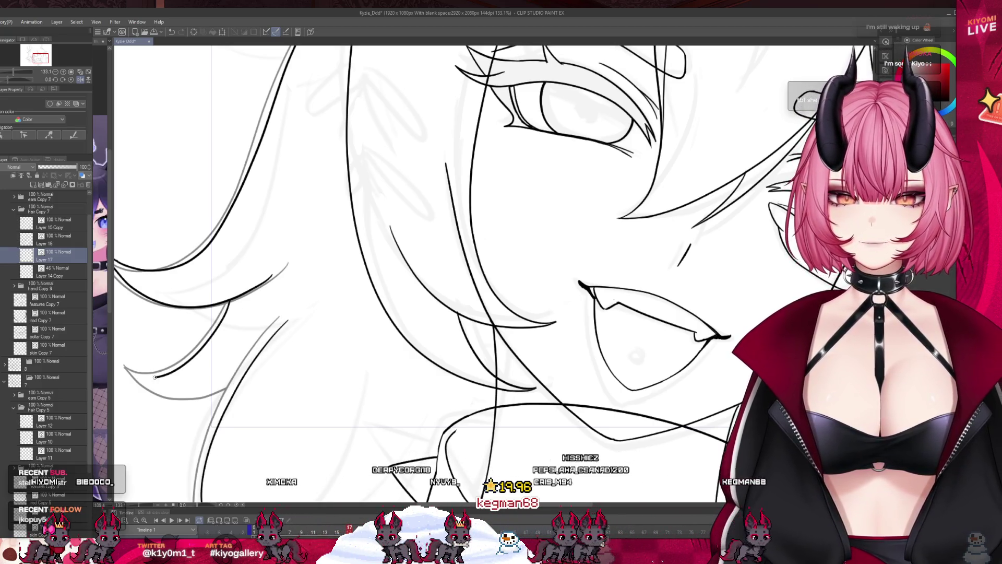
{"action": "key", "text": "ctrl+z"}
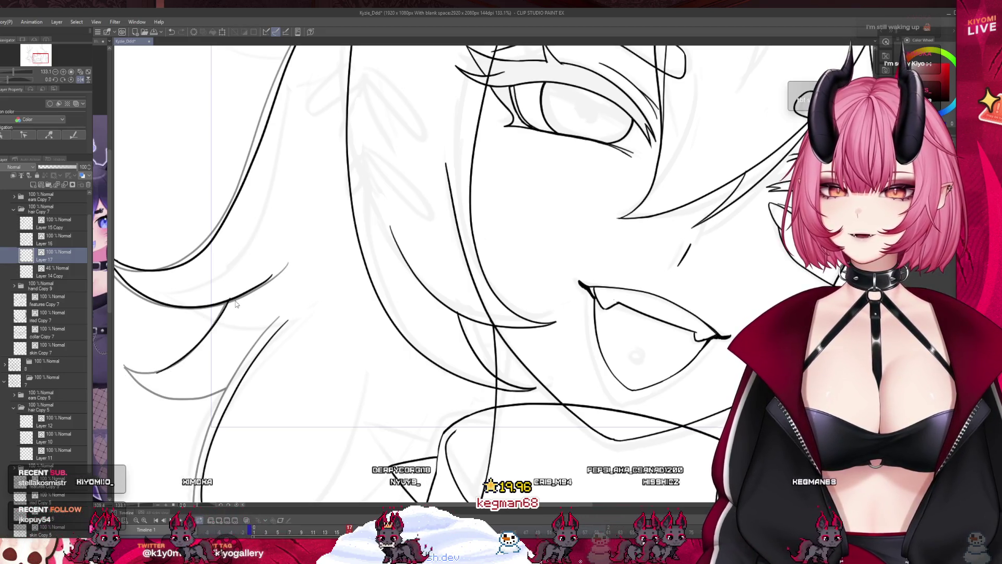
{"action": "left_click_drag", "start_coordinate": [228, 303], "coordinate": [125, 367]}
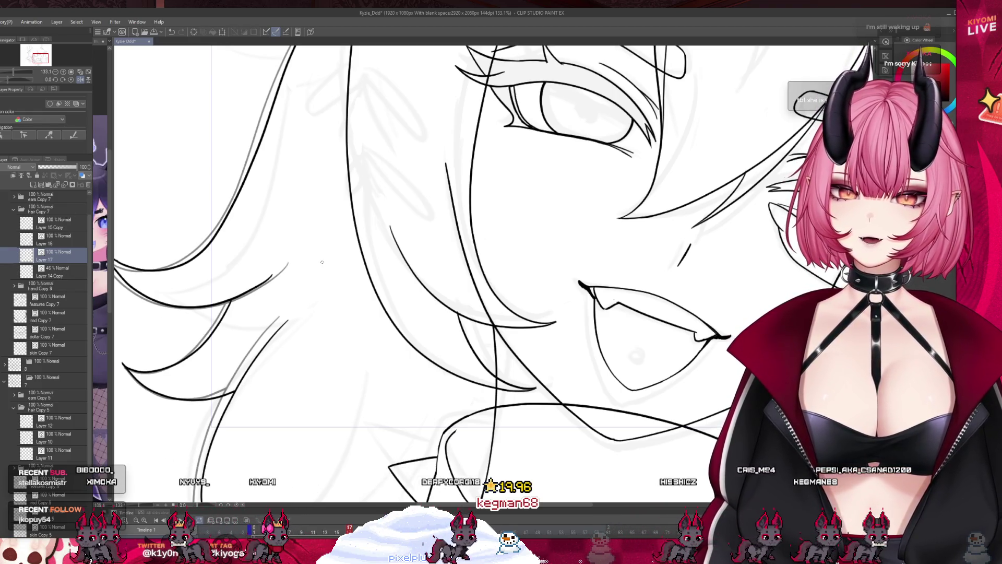
{"action": "scroll", "coordinate": [322, 262], "scroll_direction": "down", "scroll_amount": 6}
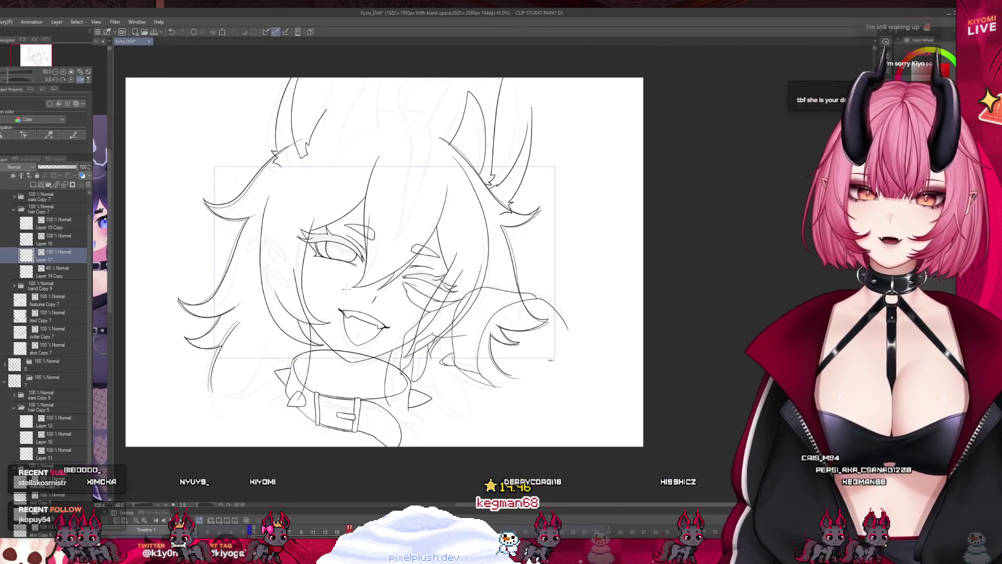
- Select Layer 15 Copy, fade it to 40% opacity, and add new Layer 18 above
{"action": "scroll", "coordinate": [322, 261], "scroll_direction": "up", "scroll_amount": 2}
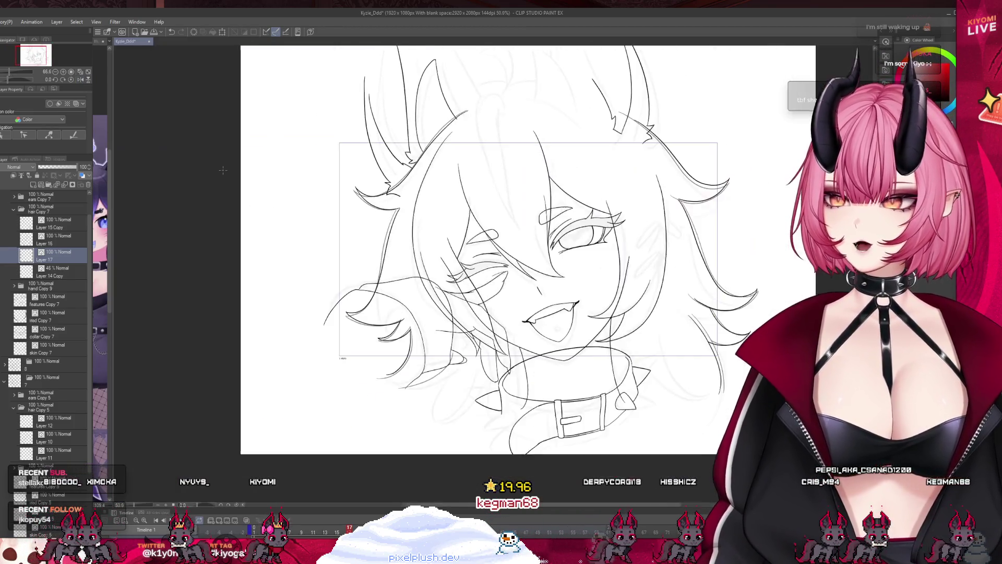
{"action": "scroll", "coordinate": [223, 169], "scroll_direction": "up", "scroll_amount": 2}
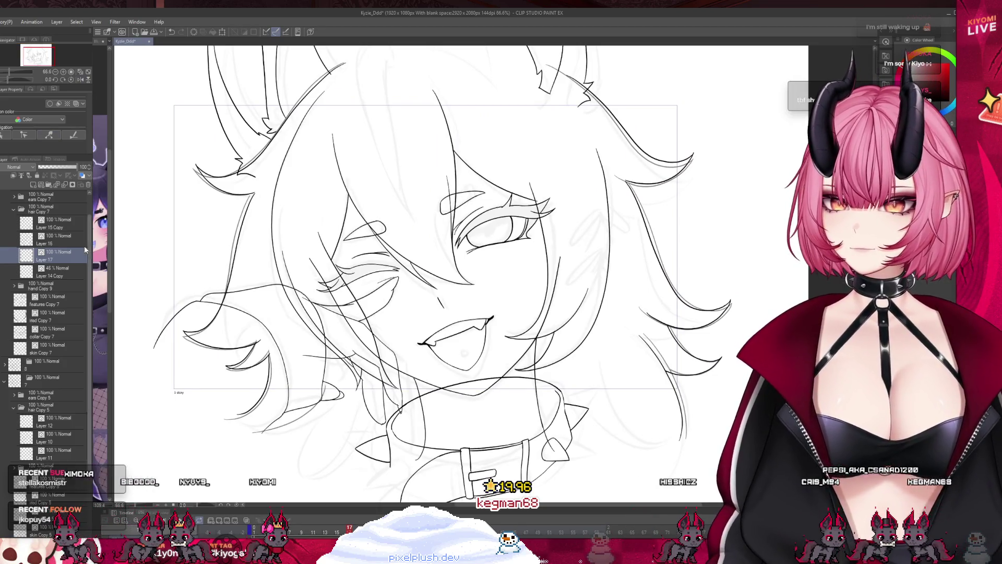
{"action": "left_click", "coordinate": [52, 240]}
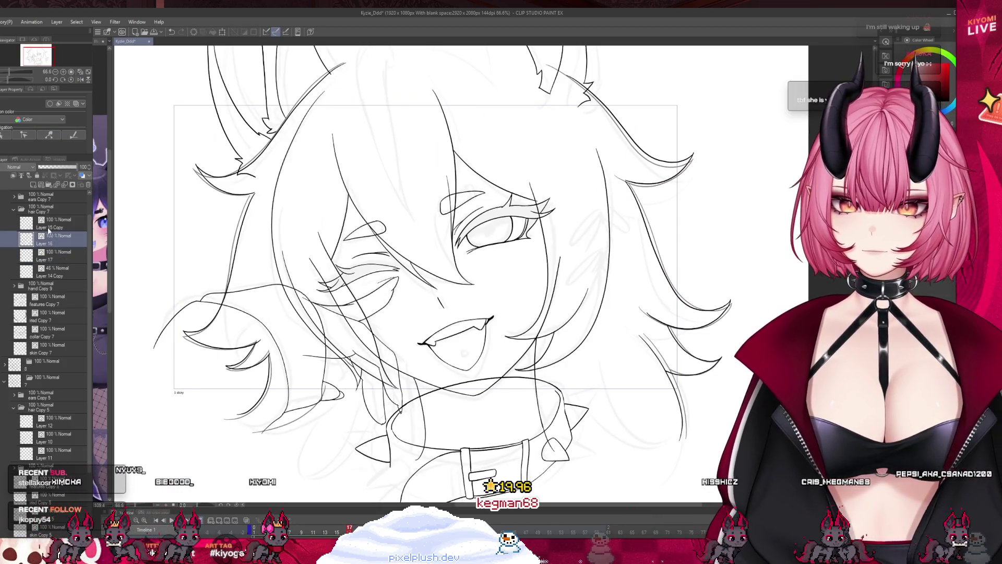
{"action": "left_click", "coordinate": [50, 228]}
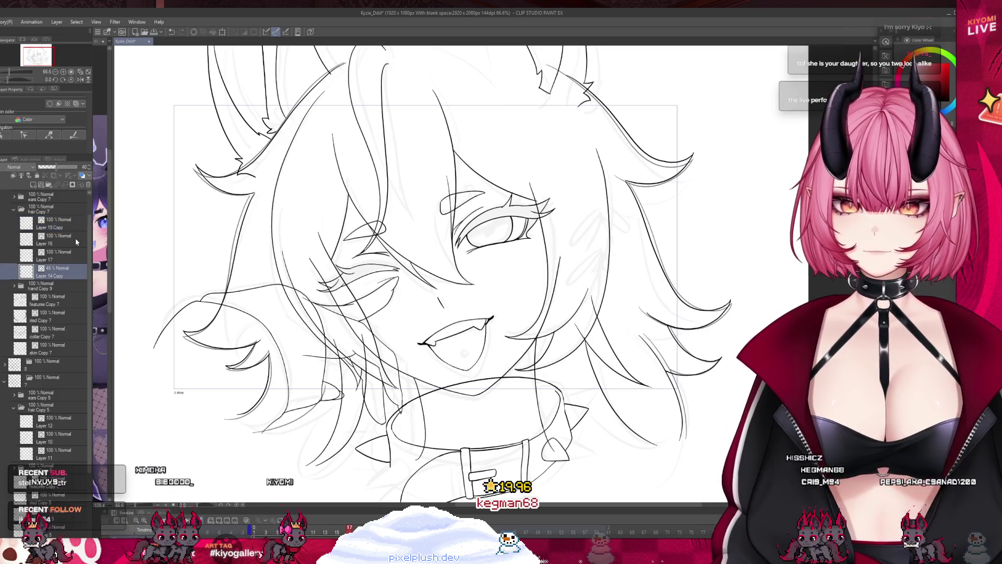
{"action": "left_click", "coordinate": [50, 185]}
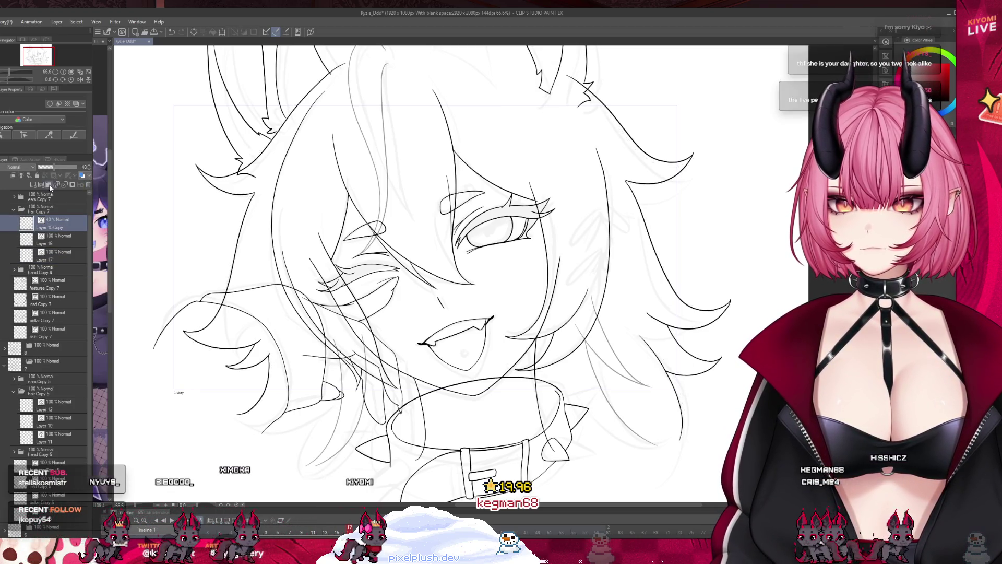
{"action": "left_click", "coordinate": [50, 185]}
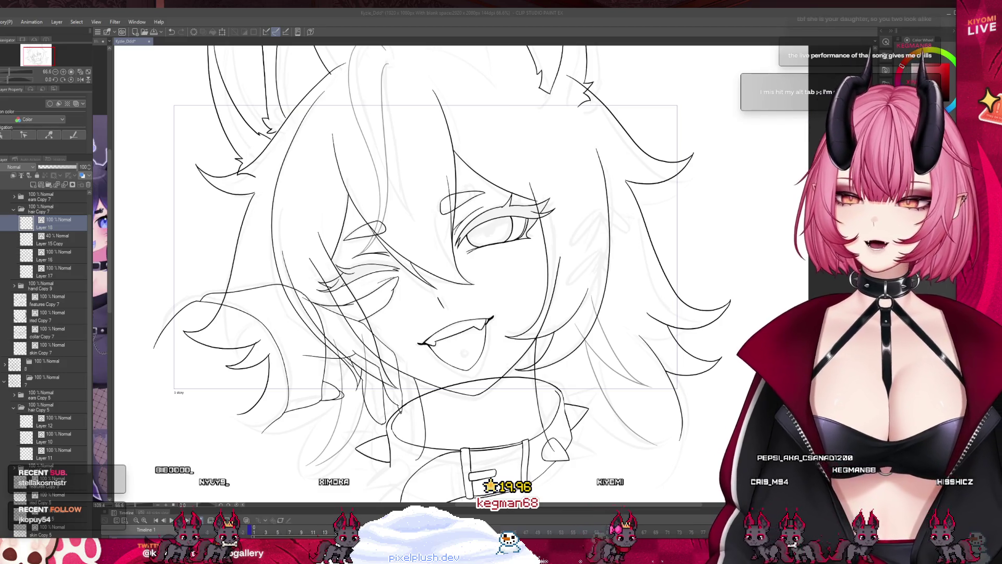
{"action": "scroll", "coordinate": [417, 261], "scroll_direction": "up", "scroll_amount": 3}
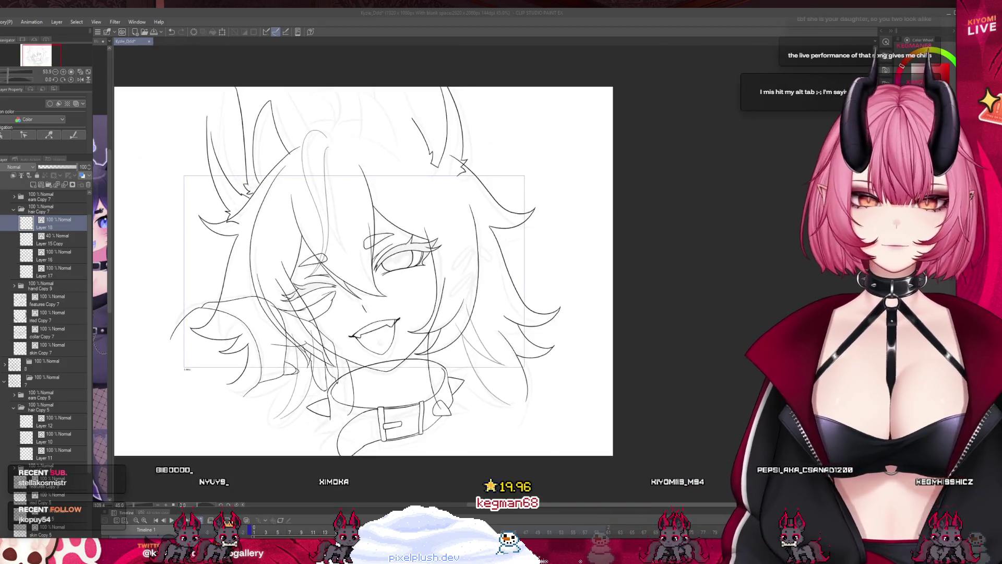
{"action": "scroll", "coordinate": [293, 120], "scroll_direction": "up", "scroll_amount": 1}
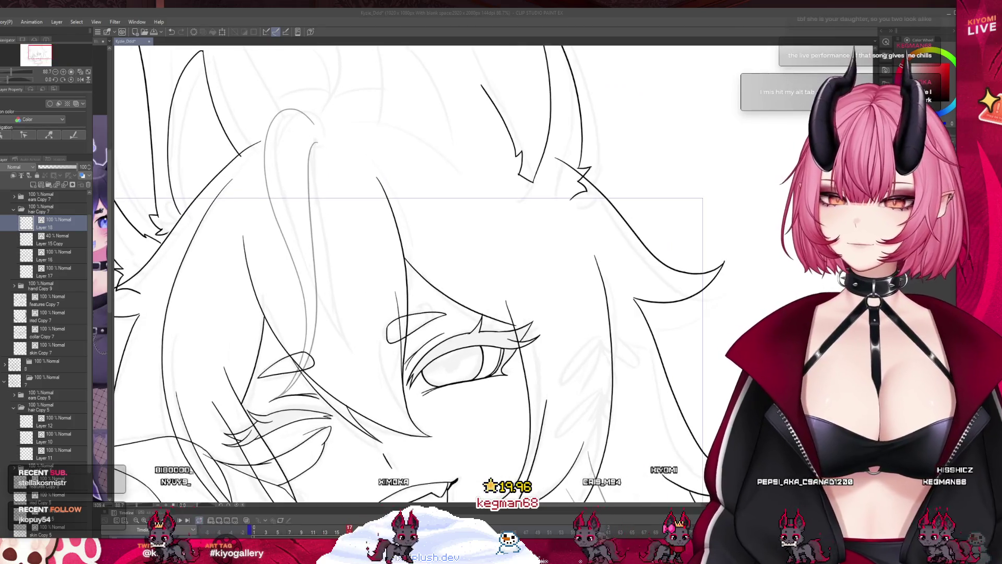
- Ink a hair line over the top of the head and the ear's inner curve, undoing one stray strand
{"action": "mouse_move", "coordinate": [318, 125]}
{"action": "left_mouse_down"}
{"action": "mouse_move", "coordinate": [281, 111]}
{"action": "mouse_move", "coordinate": [264, 167]}
{"action": "left_mouse_up"}
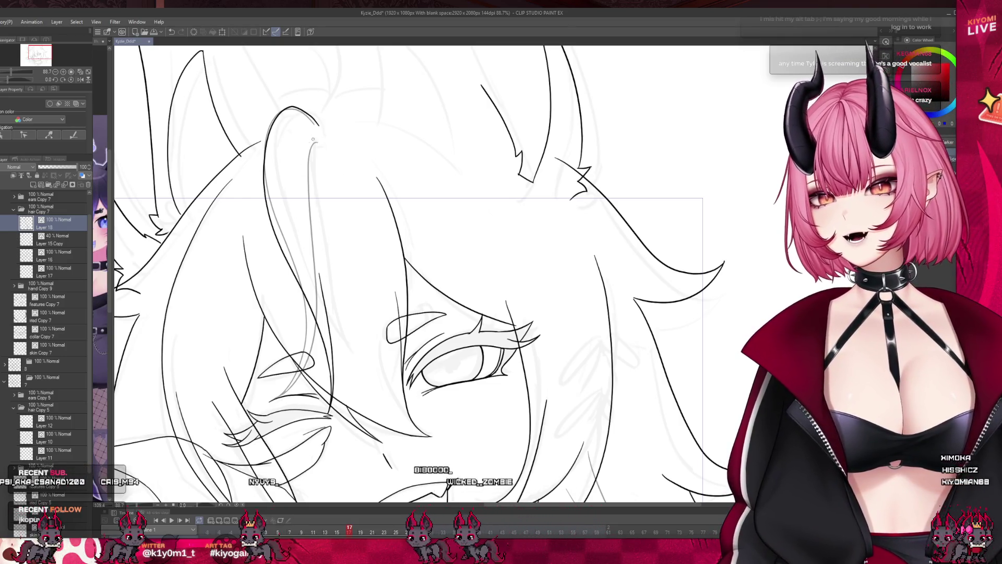
{"action": "left_click_drag", "start_coordinate": [316, 142], "coordinate": [319, 284]}
{"action": "key", "text": "ctrl+z"}
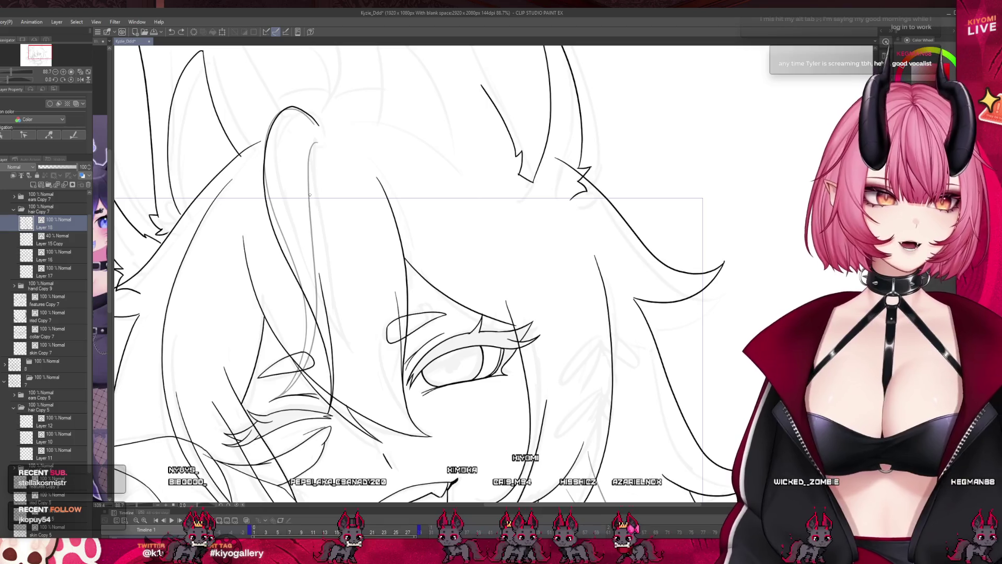
{"action": "mouse_move", "coordinate": [318, 145]}
{"action": "left_mouse_down"}
{"action": "mouse_move", "coordinate": [308, 173]}
{"action": "mouse_move", "coordinate": [313, 251]}
{"action": "left_mouse_up"}
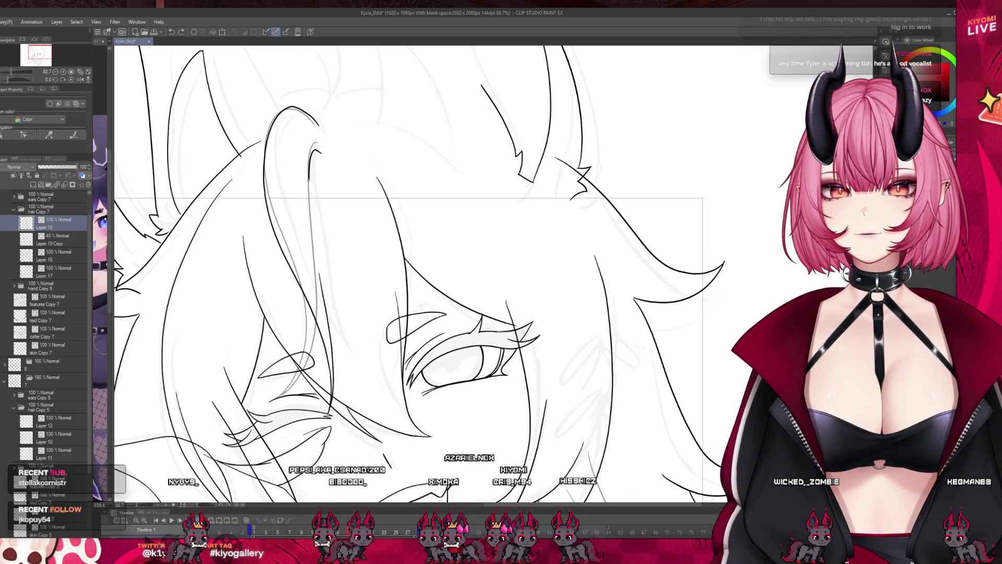
{"action": "scroll", "coordinate": [320, 269], "scroll_direction": "down", "scroll_amount": 3}
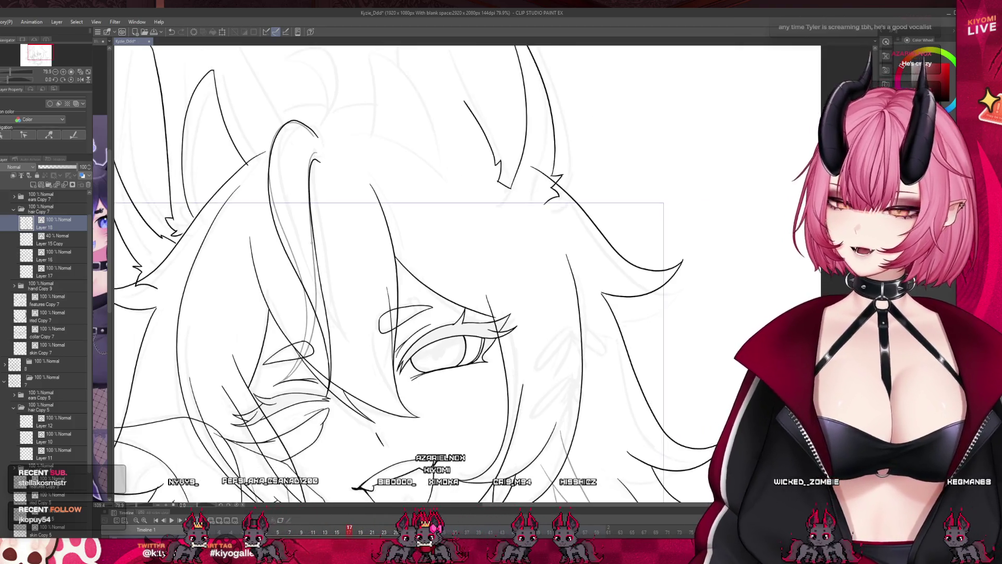
{"action": "scroll", "coordinate": [329, 255], "scroll_direction": "up", "scroll_amount": 2}
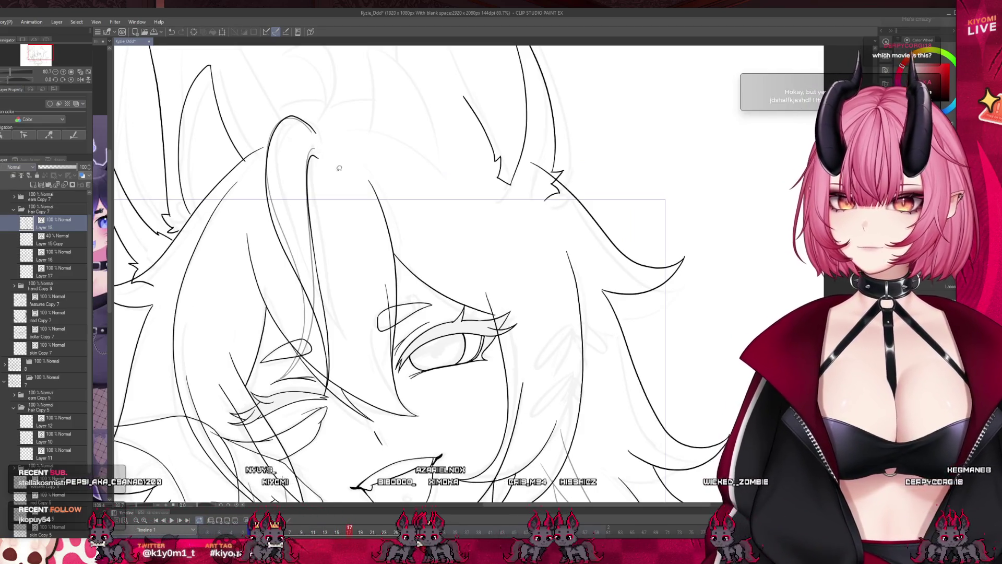
- Lasso the ear tip and transform it narrower and tilted, then deselect
{"action": "left_click_drag", "start_coordinate": [338, 168], "coordinate": [266, 117]}
{"action": "mouse_move", "coordinate": [258, 169]}
{"action": "left_mouse_down"}
{"action": "mouse_move", "coordinate": [300, 339]}
{"action": "mouse_move", "coordinate": [373, 324]}
{"action": "mouse_move", "coordinate": [345, 175]}
{"action": "left_mouse_up"}
{"action": "key", "text": "ctrl+t"}
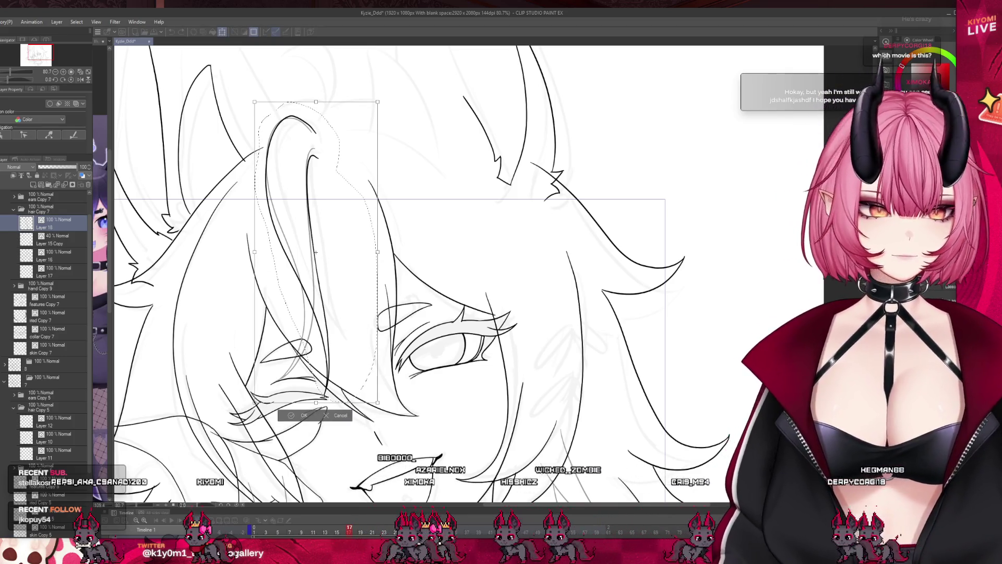
{"action": "left_click_drag", "start_coordinate": [254, 252], "coordinate": [305, 231]}
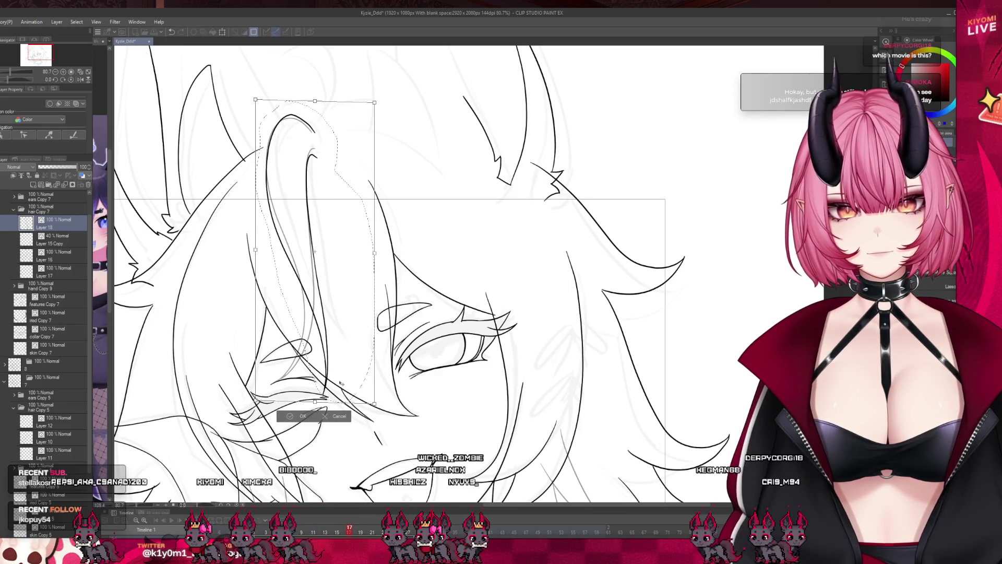
{"action": "left_click", "coordinate": [288, 415]}
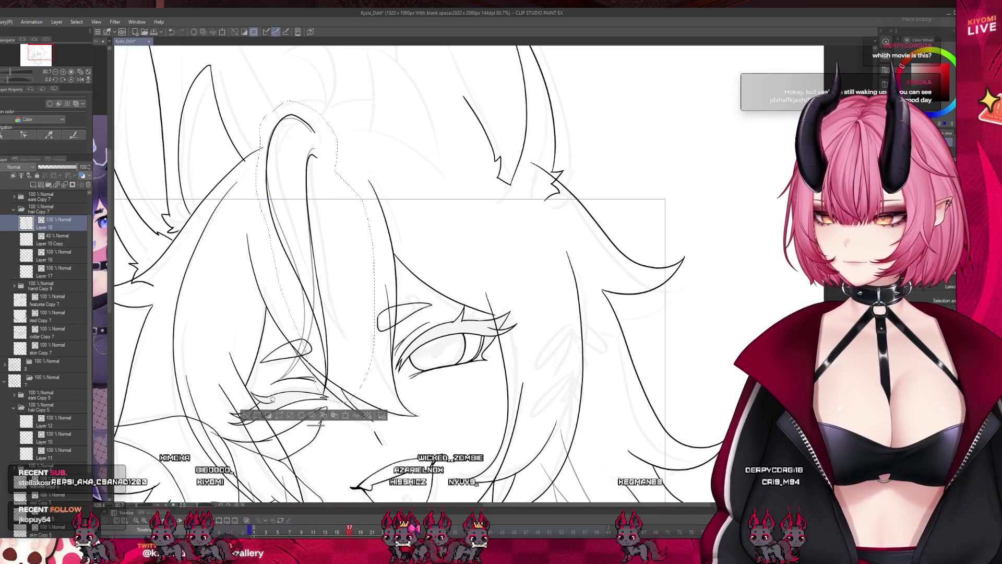
{"action": "key", "text": "ctrl+d"}
- Zoom out, step the timeline back to an earlier frame, and zoom back in on the face
{"action": "scroll", "coordinate": [302, 272], "scroll_direction": "down", "scroll_amount": 2}
{"action": "scroll", "coordinate": [303, 272], "scroll_direction": "down", "scroll_amount": 1}
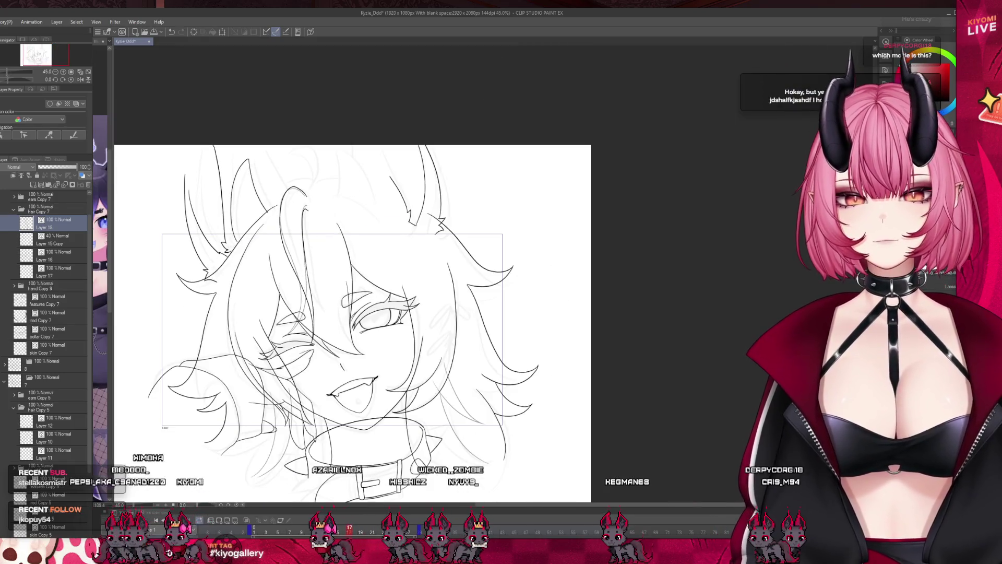
{"action": "mouse_move", "coordinate": [348, 532]}
{"action": "left_mouse_down"}
{"action": "mouse_move", "coordinate": [310, 534]}
{"action": "mouse_move", "coordinate": [358, 533]}
{"action": "mouse_move", "coordinate": [277, 532]}
{"action": "mouse_move", "coordinate": [338, 533]}
{"action": "left_mouse_up"}
{"action": "scroll", "coordinate": [366, 314], "scroll_direction": "up", "scroll_amount": 4}
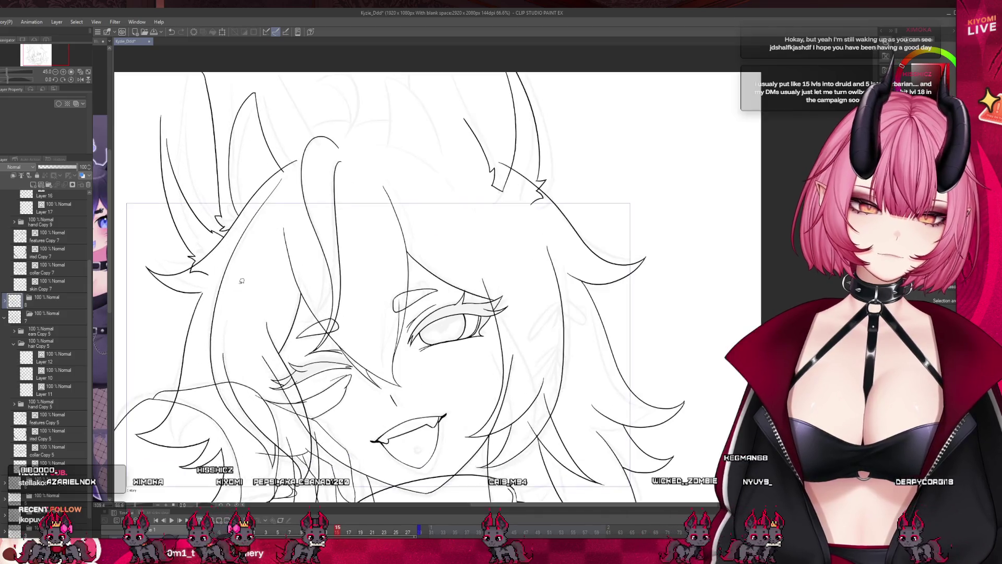
- In the hair Copy 6 folder, select Layer 15 and transform the tall top strand shorter
{"action": "left_click", "coordinate": [6, 301]}
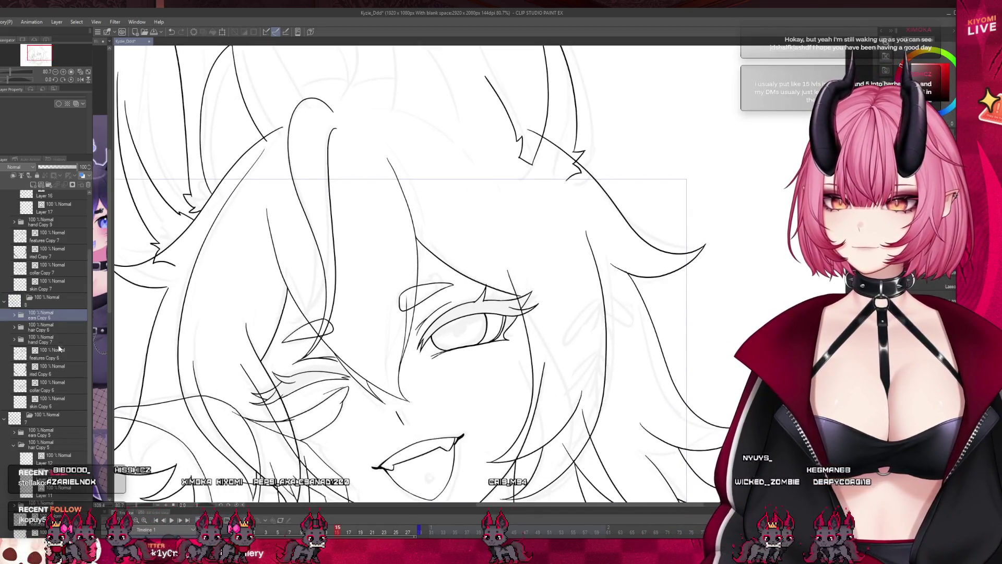
{"action": "left_click", "coordinate": [14, 327]}
{"action": "left_click", "coordinate": [4, 342]}
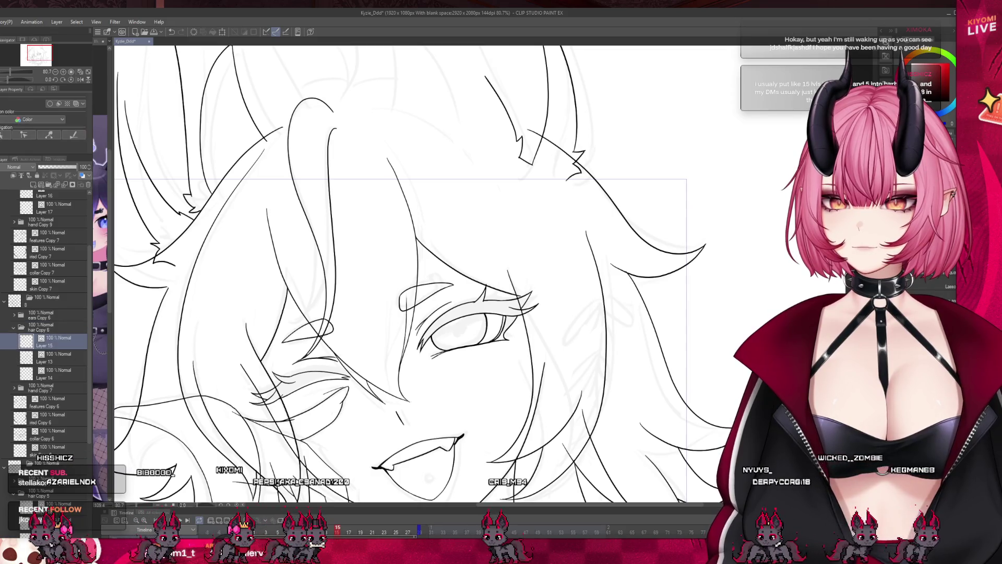
{"action": "left_click", "coordinate": [4, 344]}
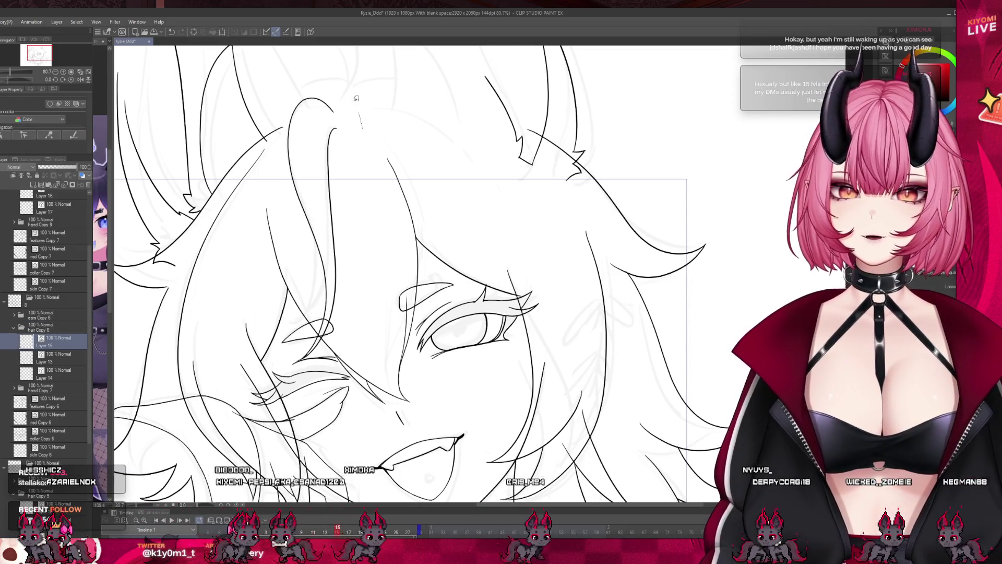
{"action": "key", "text": "ctrl+t"}
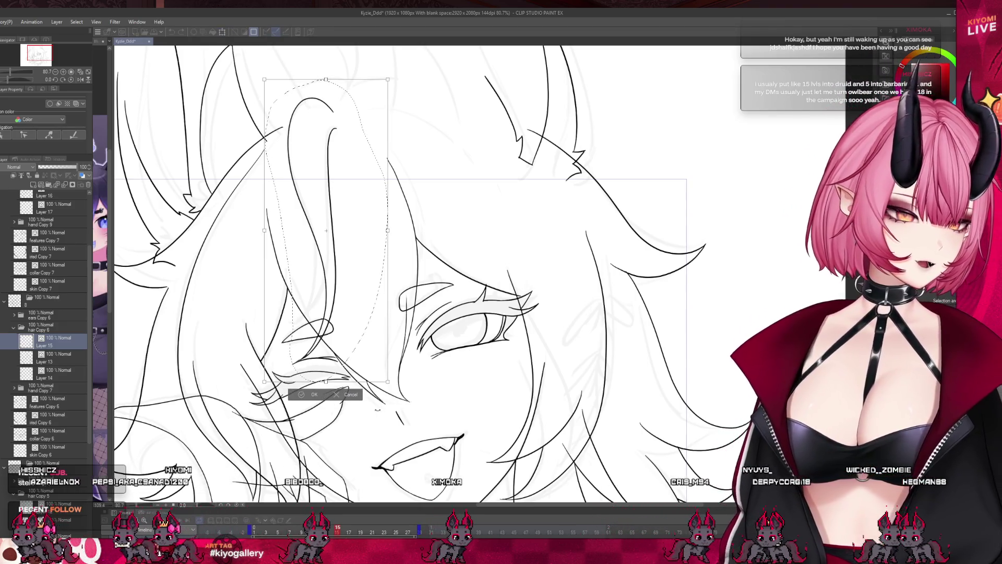
{"action": "left_click_drag", "start_coordinate": [326, 382], "coordinate": [327, 366]}
{"action": "left_click", "coordinate": [312, 377]}
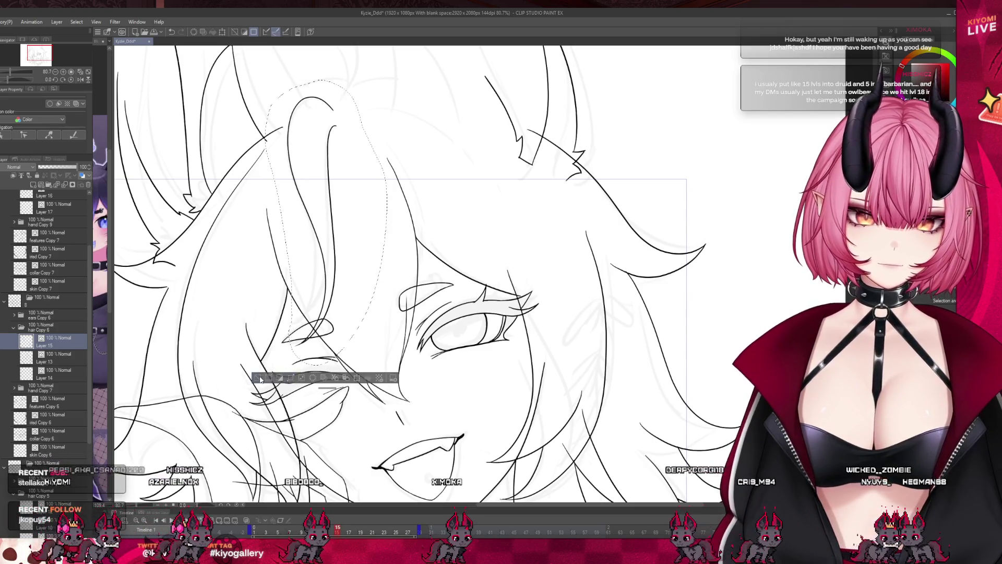
{"action": "key", "text": "ctrl+d"}
- Keep a faint 40% Layer 15 Copy, squash the strand again, and make the copy active
{"action": "key", "text": "ctrl+shift+n"}
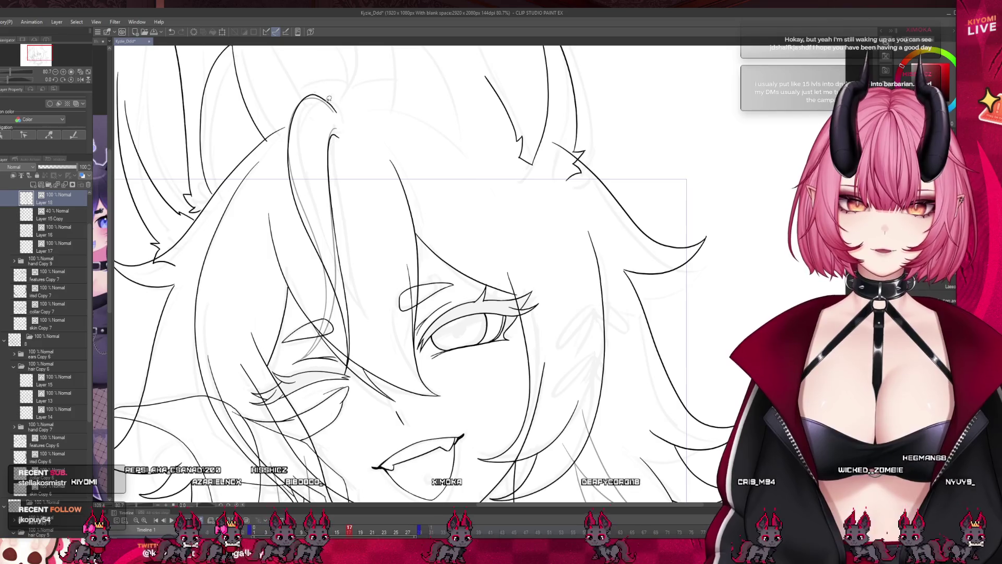
{"action": "mouse_move", "coordinate": [323, 330]}
{"action": "left_mouse_down"}
{"action": "mouse_move", "coordinate": [360, 84]}
{"action": "mouse_move", "coordinate": [363, 388]}
{"action": "left_mouse_up"}
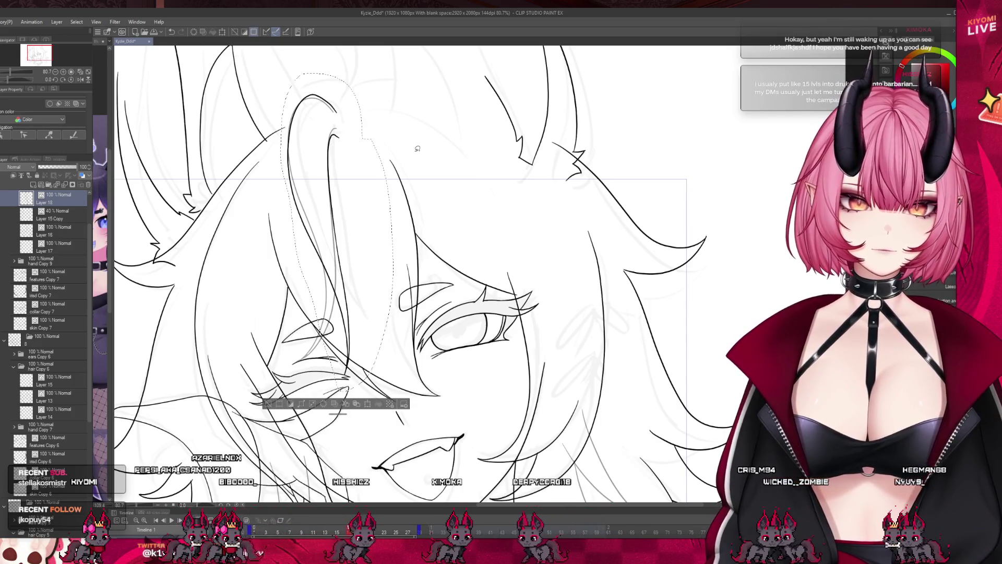
{"action": "left_click", "coordinate": [367, 404]}
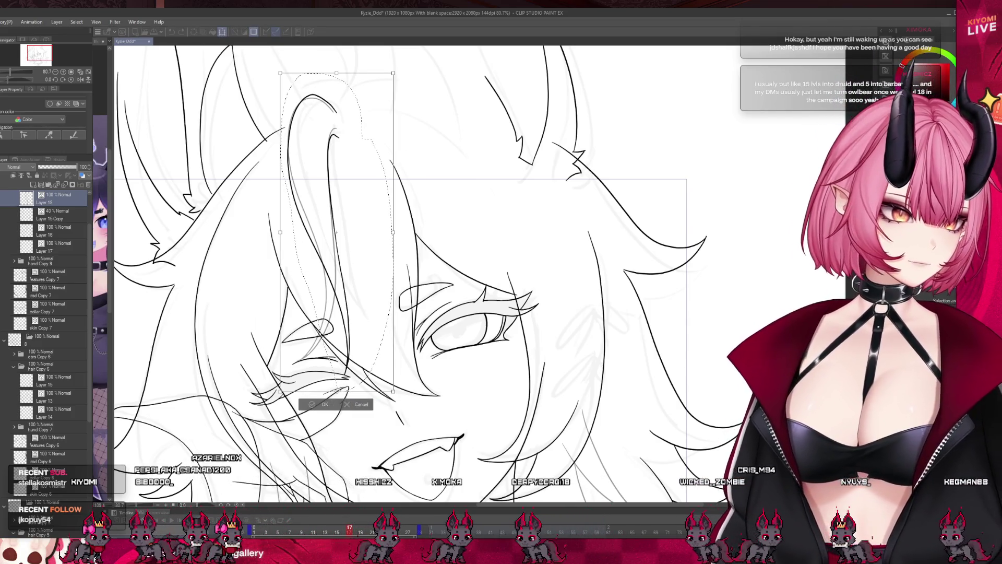
{"action": "left_click_drag", "start_coordinate": [336, 391], "coordinate": [335, 358]}
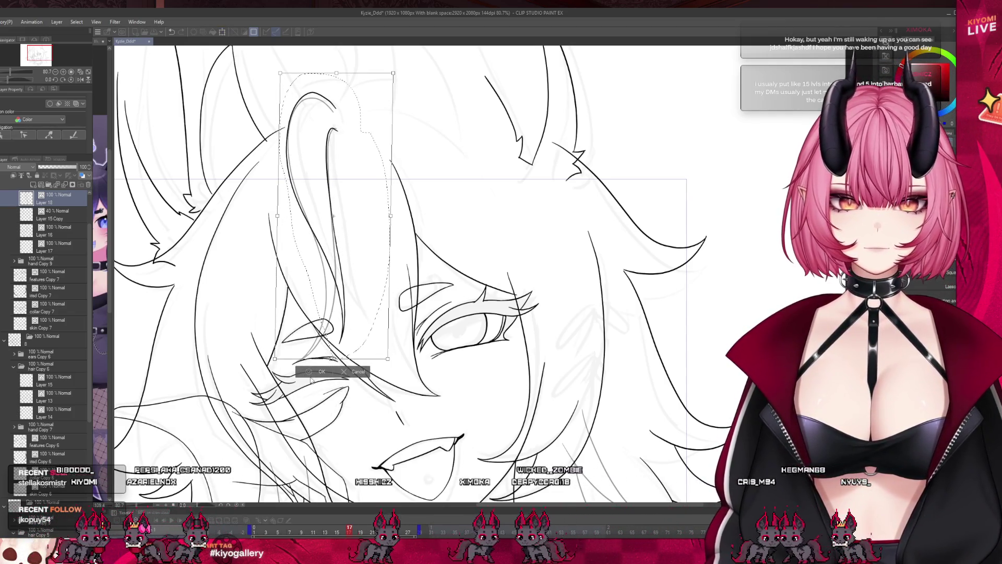
{"action": "left_click", "coordinate": [323, 369]}
{"action": "key", "text": "ctrl+d"}
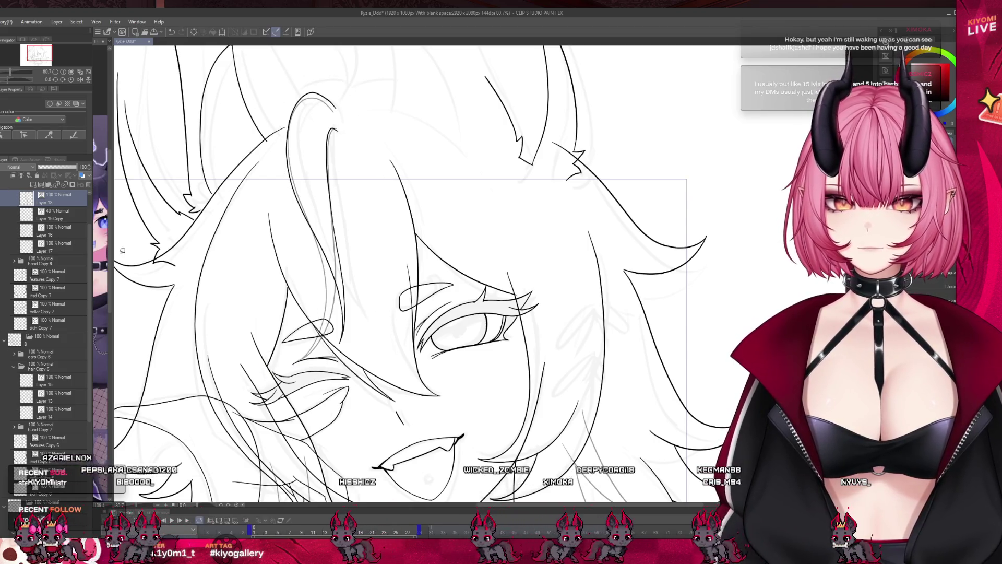
{"action": "left_click", "coordinate": [47, 219]}
{"action": "scroll", "coordinate": [146, 200], "scroll_direction": "down", "scroll_amount": 3}
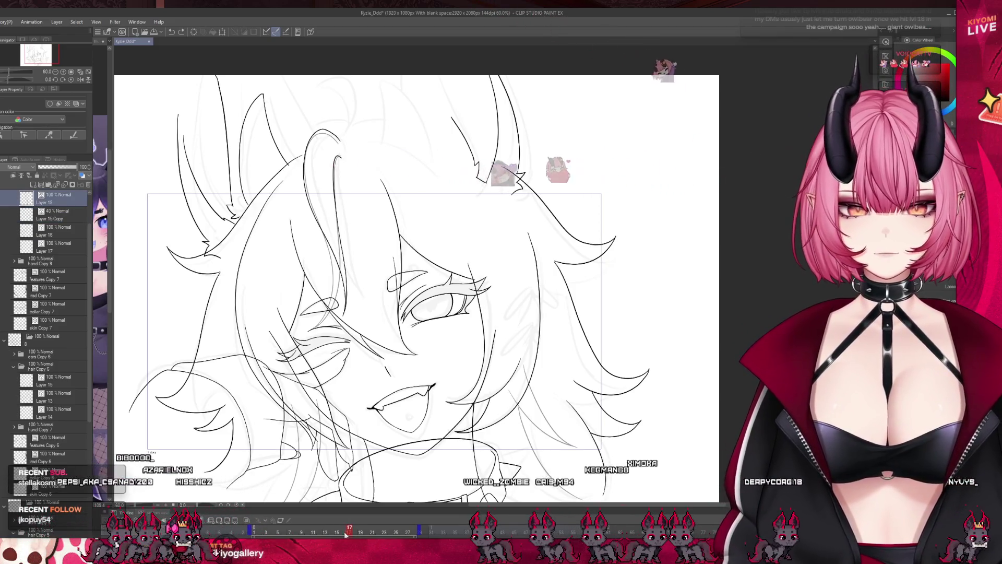
- Scrub the timeline to preview the frames, then save the Kyzie_Ddd animation with Ctrl+S
{"action": "left_click", "coordinate": [320, 531]}
{"action": "mouse_move", "coordinate": [296, 531]}
{"action": "left_mouse_down"}
{"action": "mouse_move", "coordinate": [364, 528]}
{"action": "mouse_move", "coordinate": [293, 519]}
{"action": "mouse_move", "coordinate": [357, 529]}
{"action": "mouse_move", "coordinate": [340, 532]}
{"action": "left_mouse_up"}
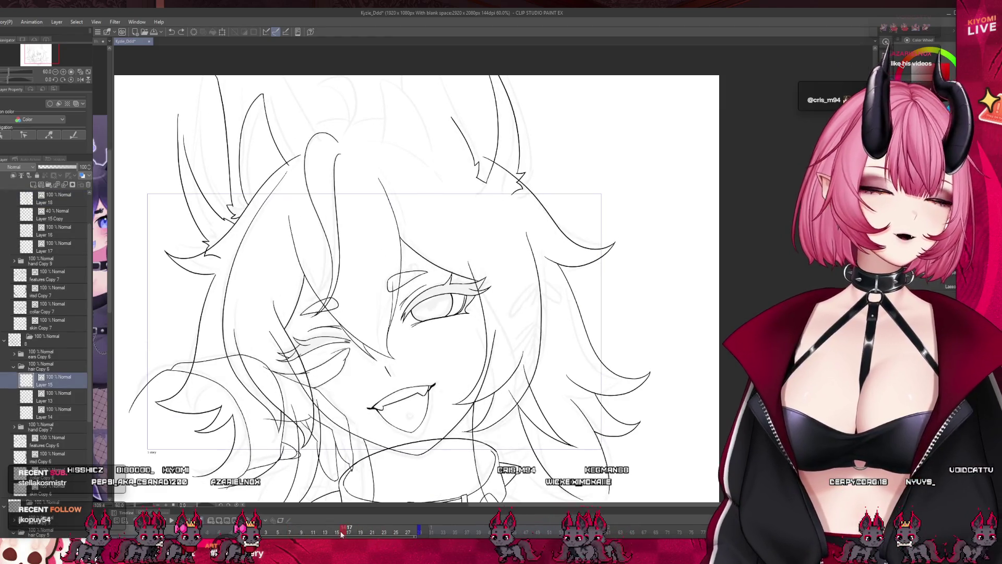
{"action": "scroll", "coordinate": [320, 272], "scroll_direction": "down", "scroll_amount": 1}
{"action": "key", "text": "ctrl+s"}
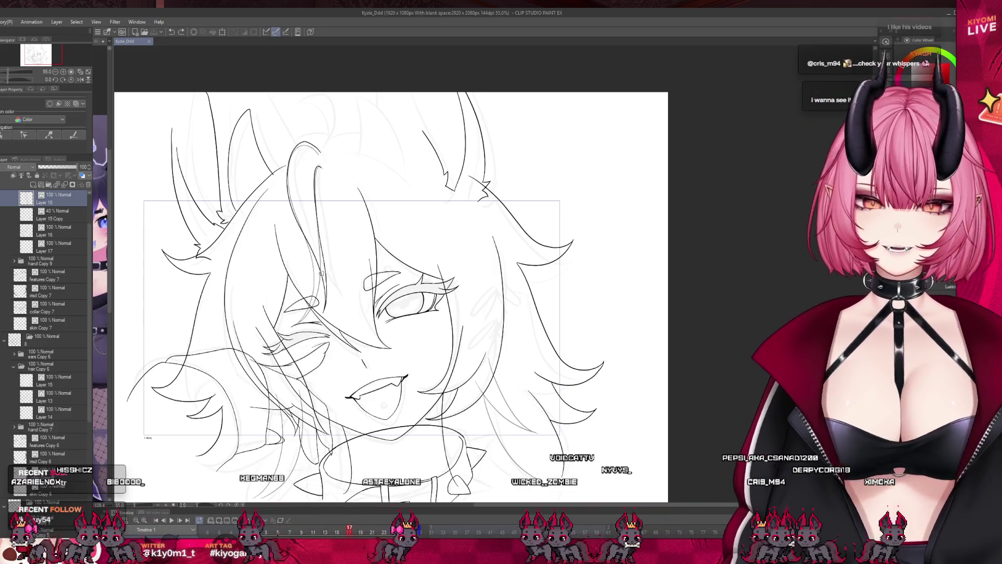
{"action": "scroll", "coordinate": [322, 272], "scroll_direction": "up", "scroll_amount": 1}
- Ink the hair strand falling below the face on the right, undo the stray stroke, and save
{"action": "scroll", "coordinate": [316, 274], "scroll_direction": "down", "scroll_amount": 1}
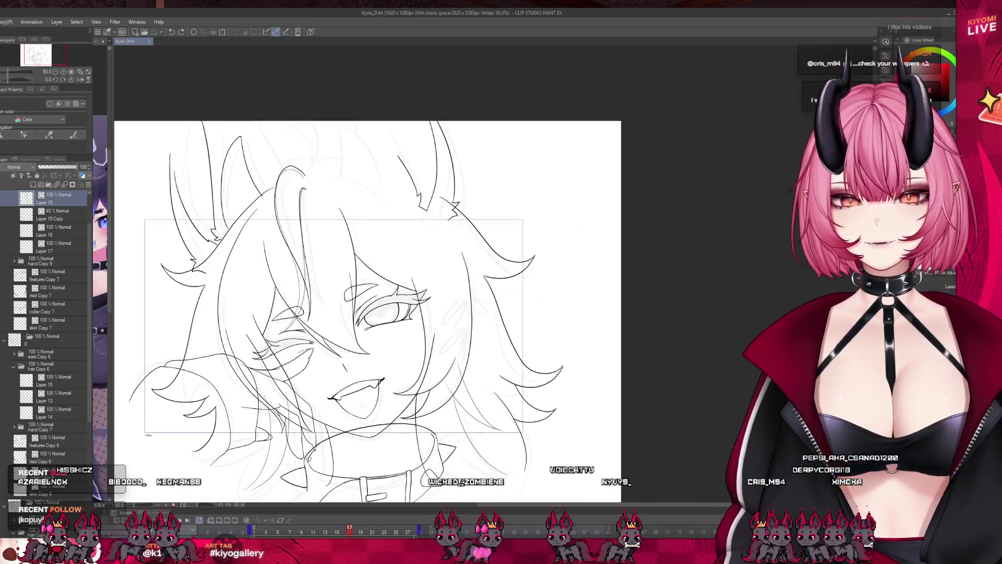
{"action": "scroll", "coordinate": [316, 463], "scroll_direction": "up", "scroll_amount": 2}
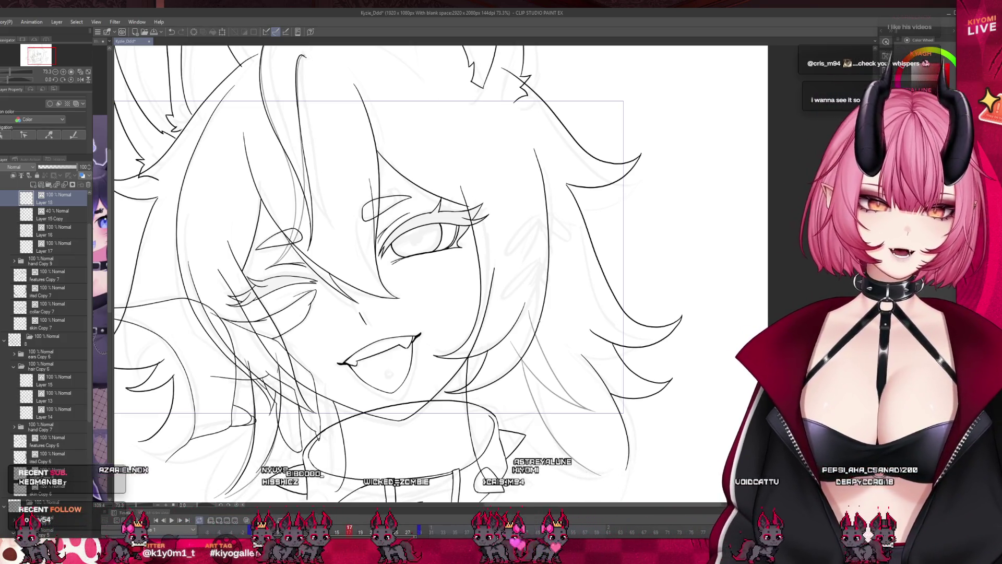
{"action": "scroll", "coordinate": [534, 280], "scroll_direction": "up", "scroll_amount": 3}
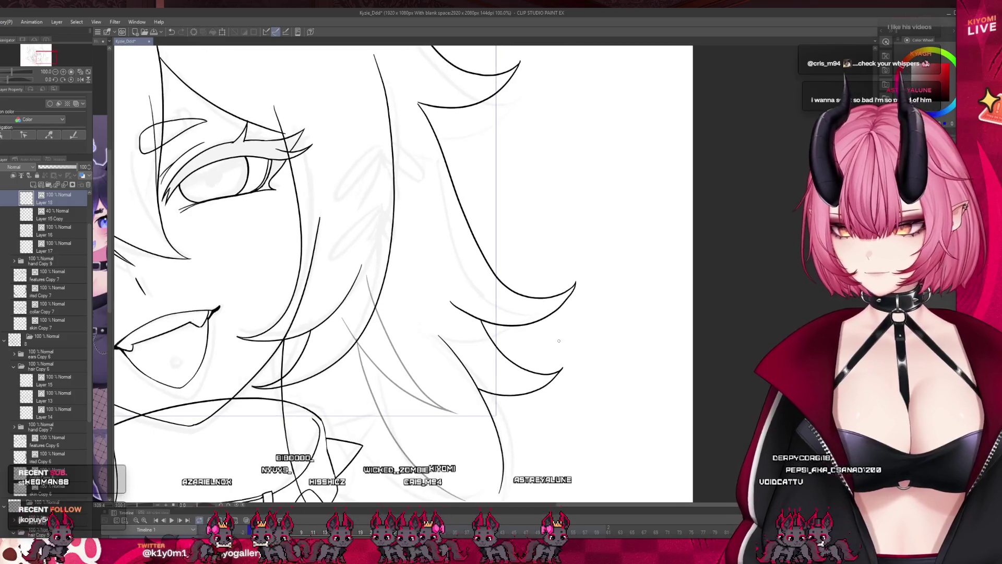
{"action": "left_click_drag", "start_coordinate": [371, 295], "coordinate": [412, 402]}
{"action": "key", "text": "ctrl+z"}
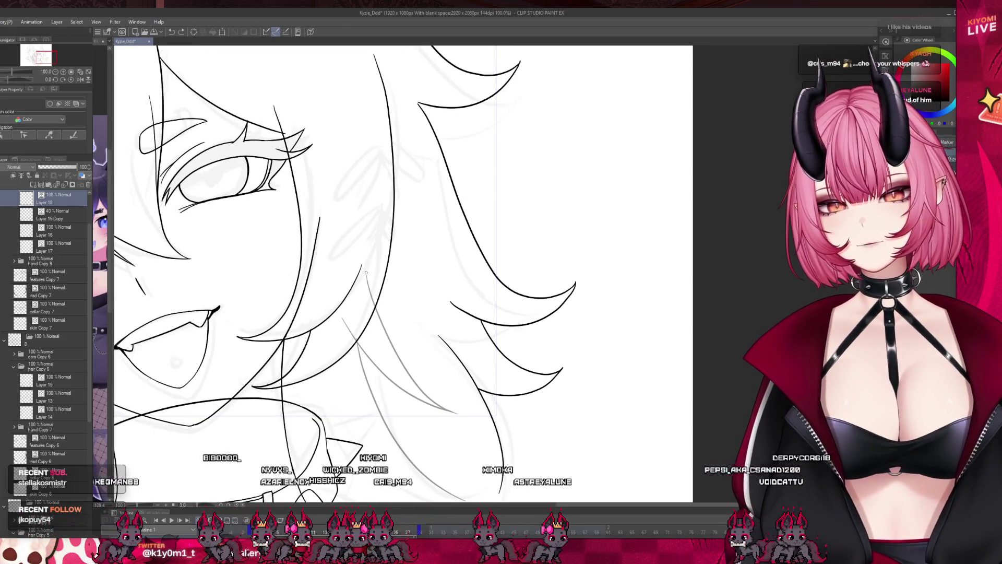
{"action": "left_click_drag", "start_coordinate": [367, 273], "coordinate": [395, 362]}
{"action": "key", "text": "ctrl+z"}
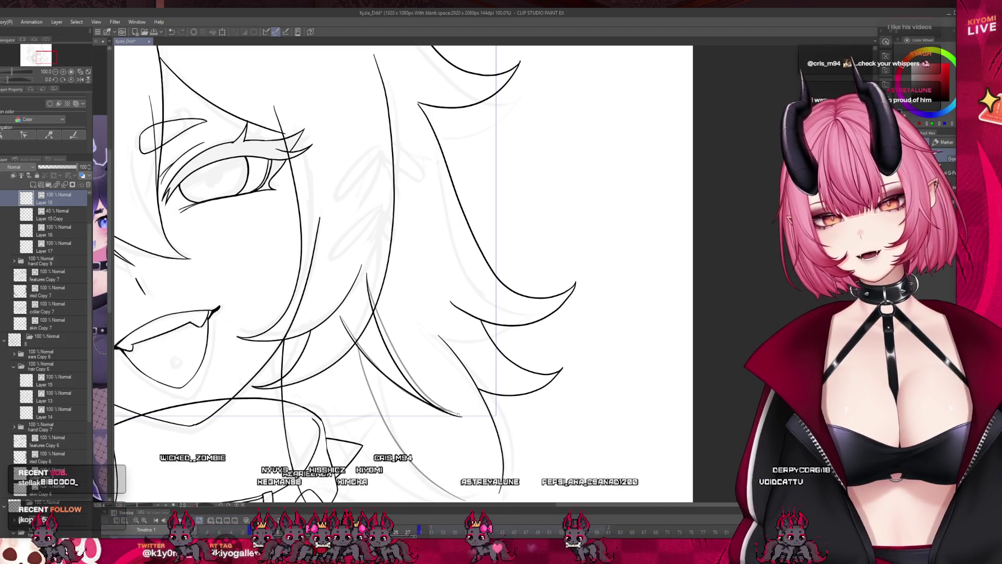
{"action": "left_click_drag", "start_coordinate": [381, 373], "coordinate": [444, 410]}
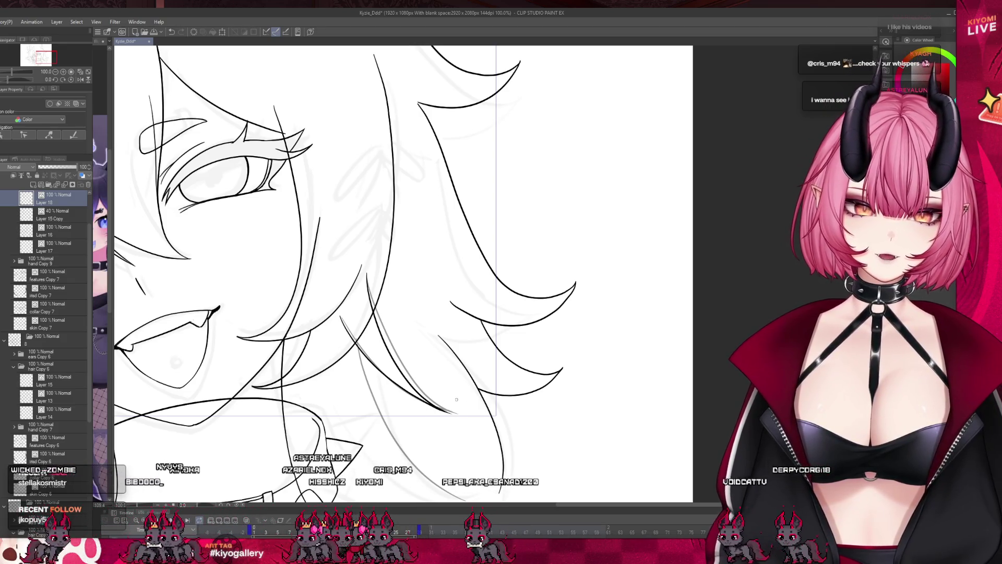
{"action": "key", "text": "ctrl+z"}
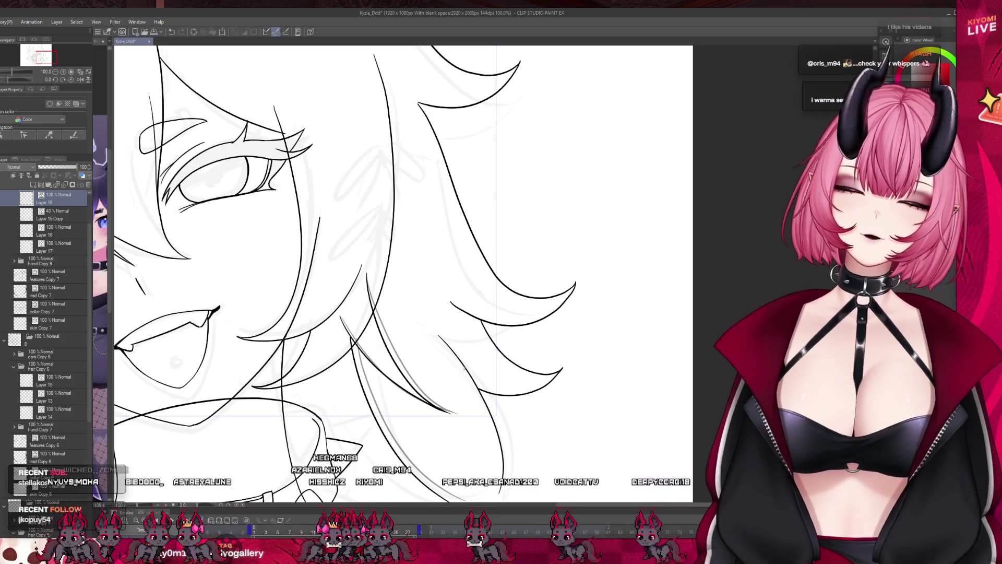
{"action": "scroll", "coordinate": [260, 219], "scroll_direction": "down", "scroll_amount": 5}
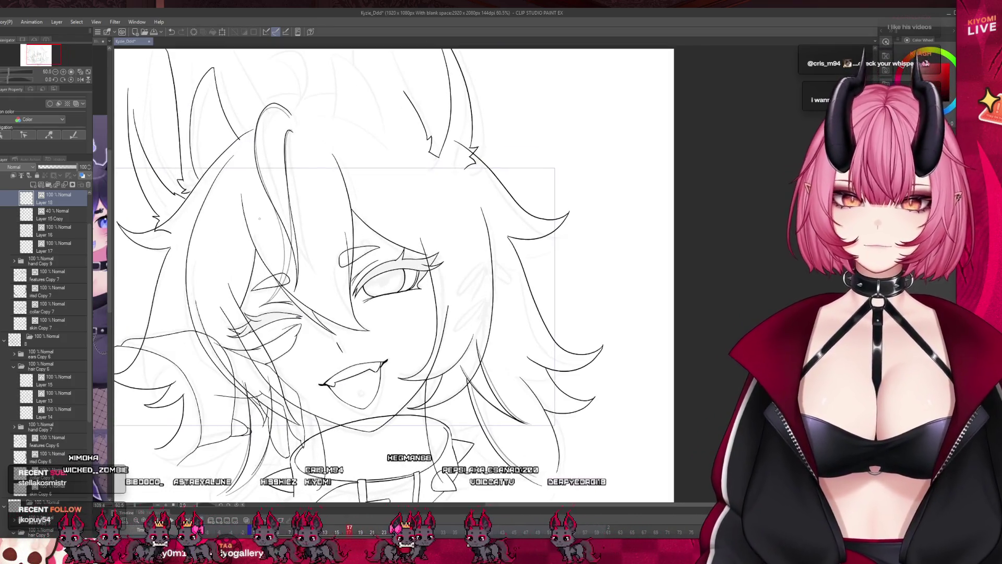
{"action": "key", "text": "ctrl+s"}
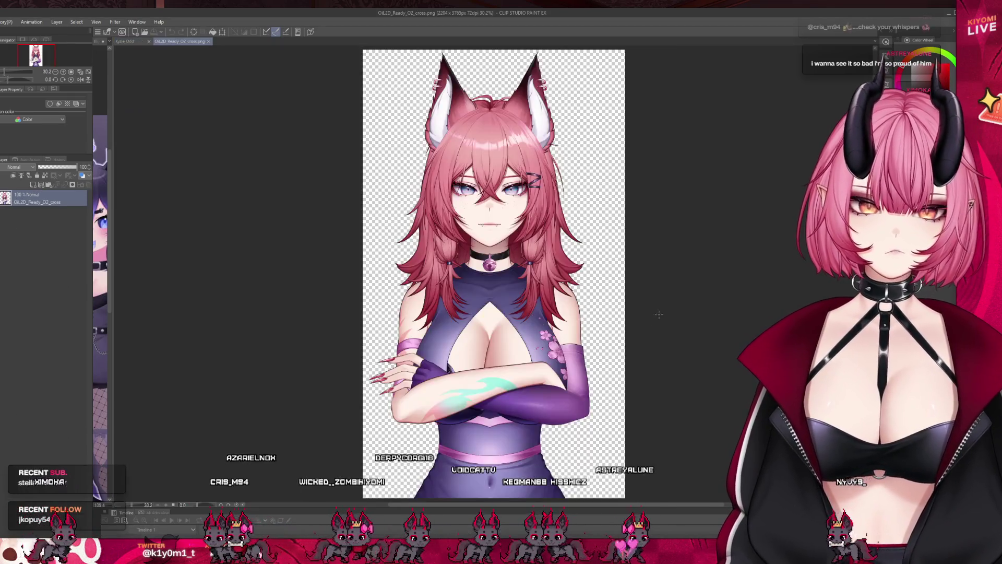
- Zoom into the crossed-arms reference and then close its tab
{"action": "scroll", "coordinate": [583, 89], "scroll_direction": "up", "scroll_amount": 2}
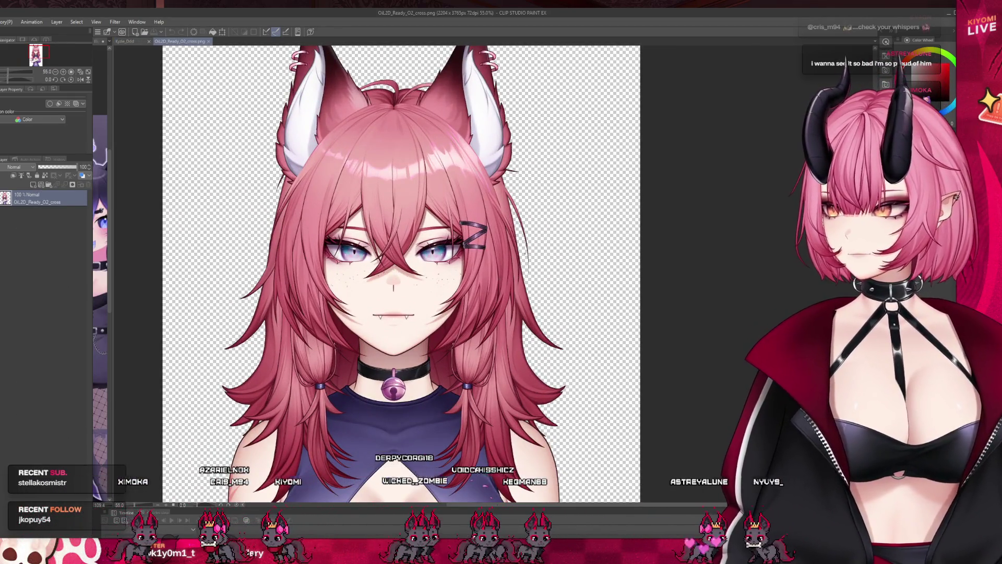
{"action": "scroll", "coordinate": [556, 155], "scroll_direction": "up", "scroll_amount": 2}
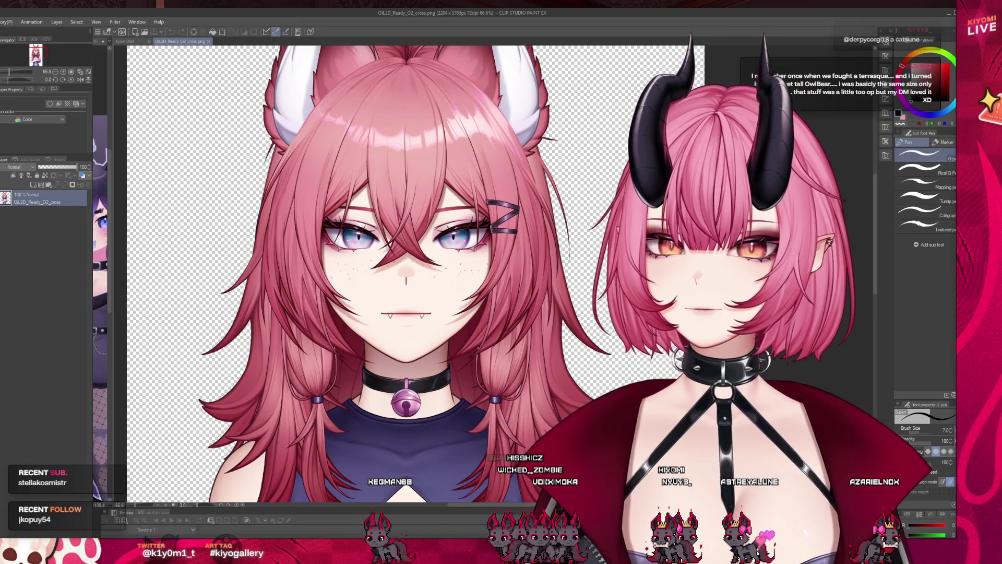
{"action": "left_click", "coordinate": [207, 42]}
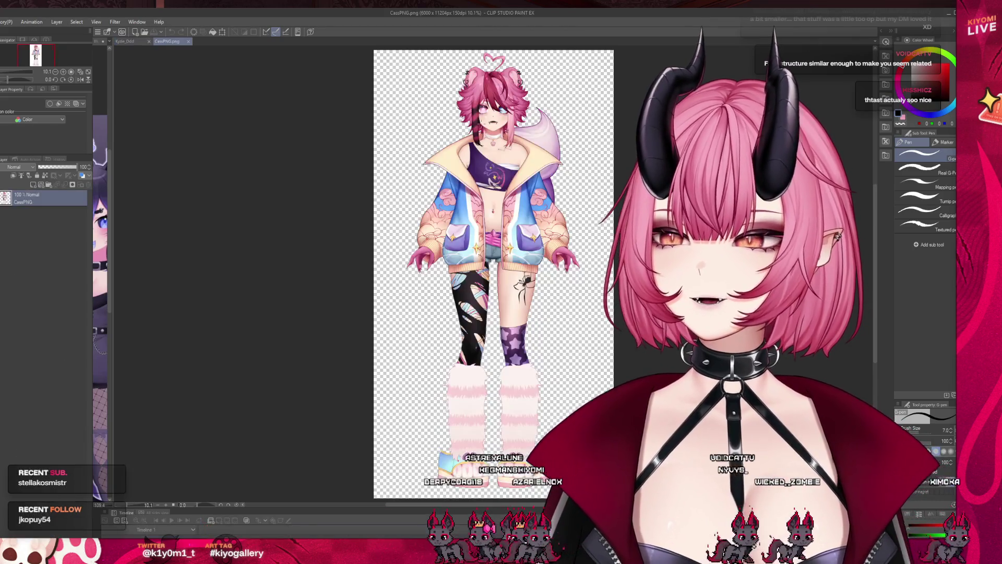
- Close the jacket reference and arrange the two reference images side by side
{"action": "scroll", "coordinate": [524, 73], "scroll_direction": "up", "scroll_amount": 8}
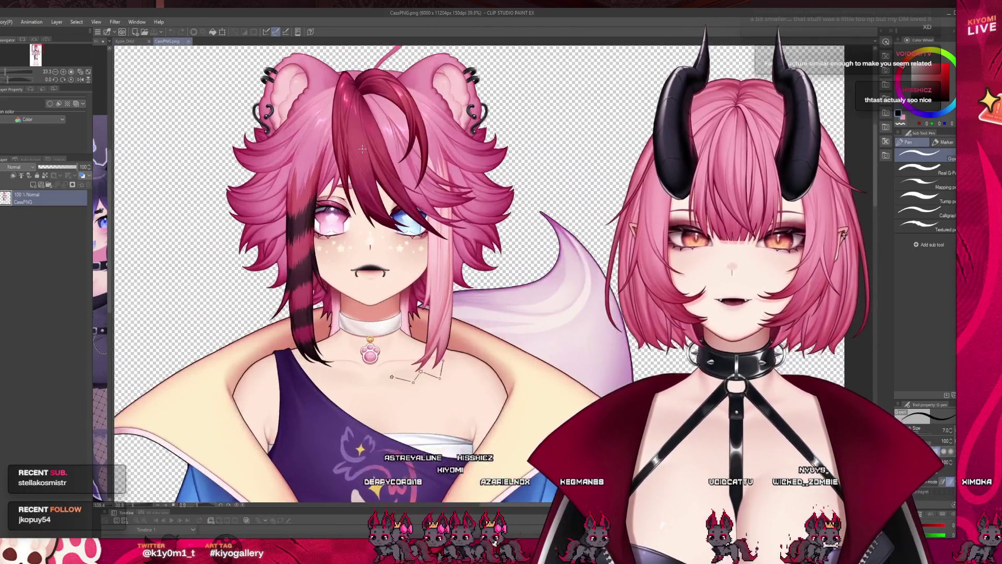
{"action": "scroll", "coordinate": [372, 113], "scroll_direction": "up", "scroll_amount": 2}
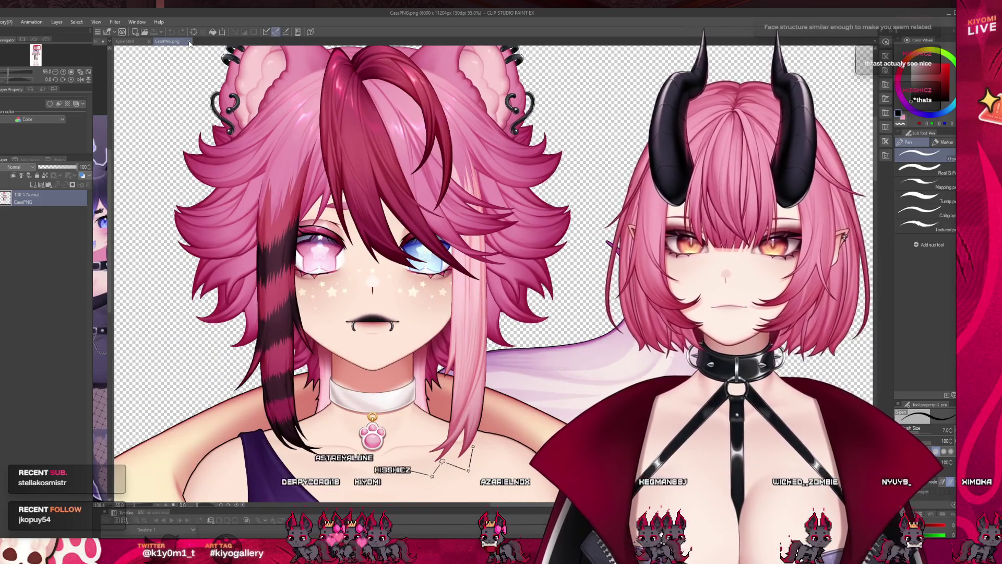
{"action": "left_click", "coordinate": [188, 42]}
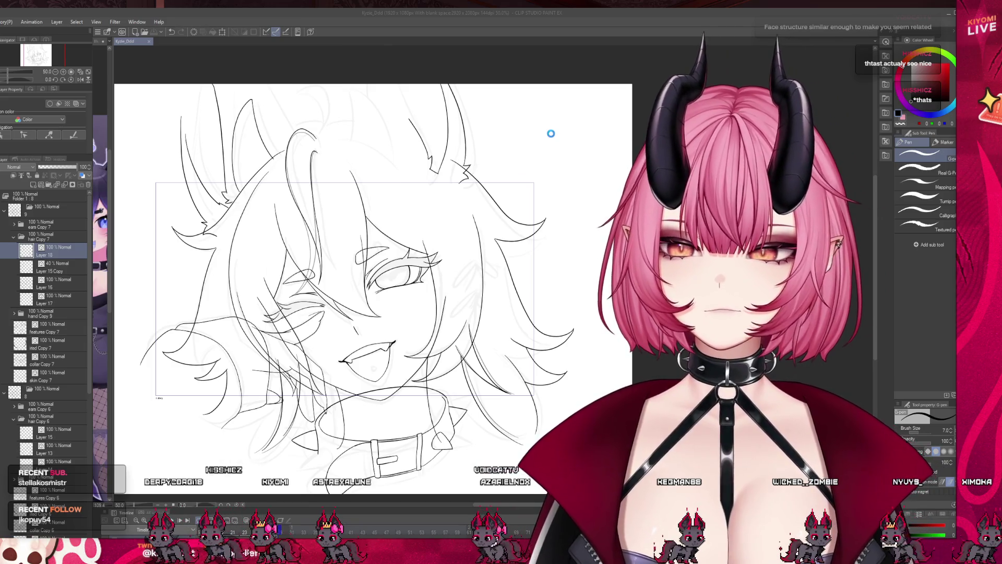
{"action": "scroll", "coordinate": [549, 132], "scroll_direction": "up", "scroll_amount": 5}
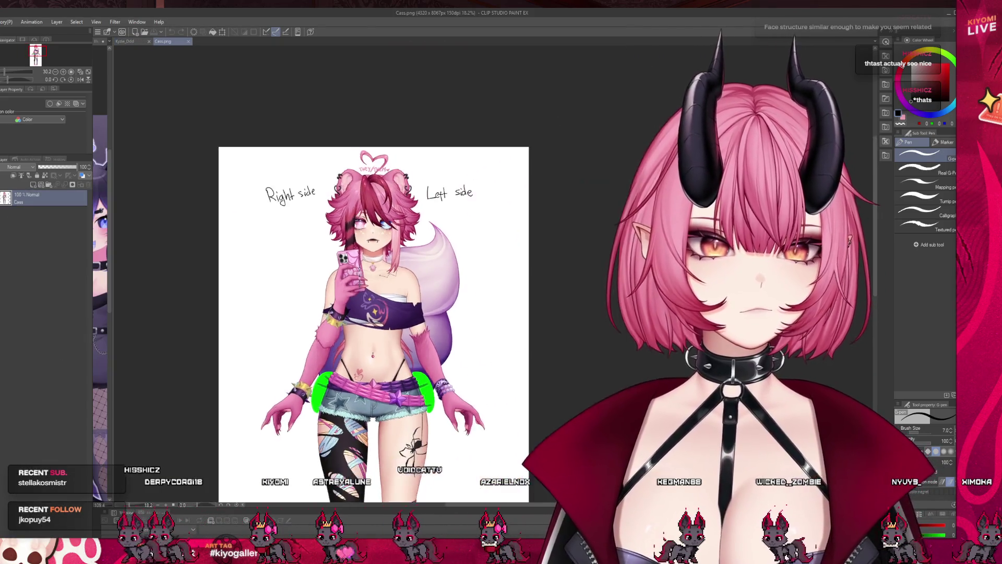
{"action": "scroll", "coordinate": [371, 230], "scroll_direction": "up", "scroll_amount": 2}
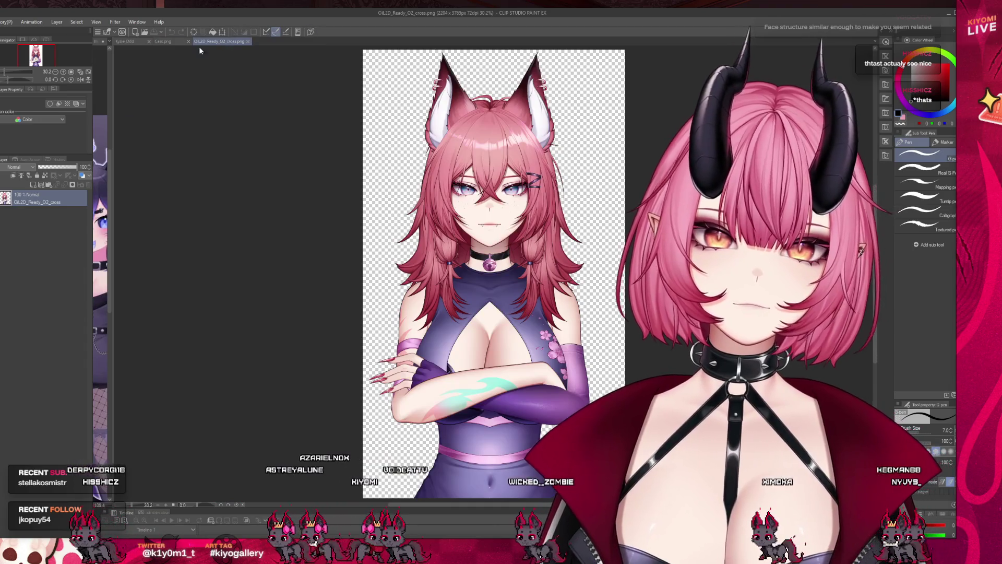
{"action": "left_click_drag", "start_coordinate": [116, 65], "coordinate": [116, 64]}
- Write the word 'Left' on the Cass reference image with the pen
{"action": "scroll", "coordinate": [234, 261], "scroll_direction": "up", "scroll_amount": 3}
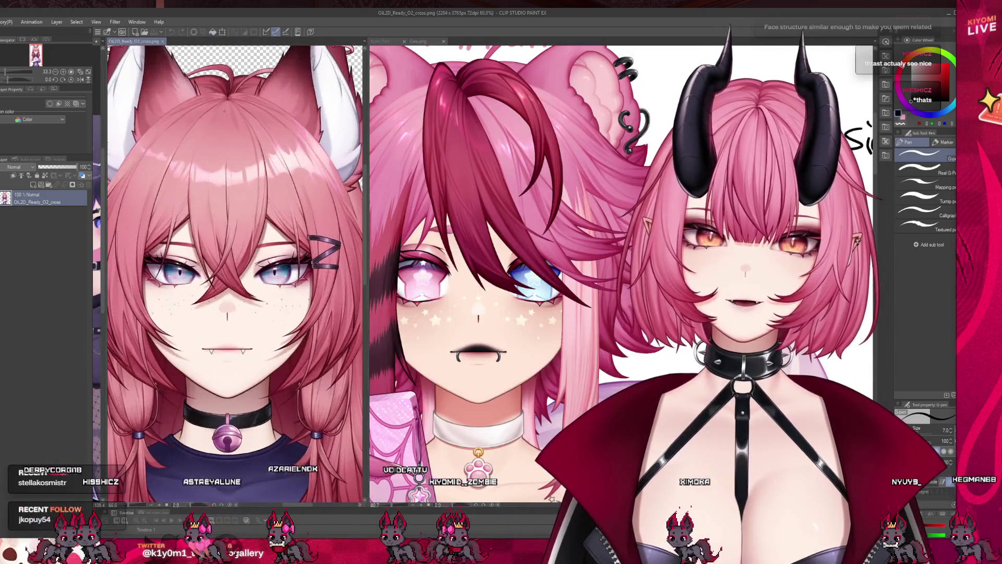
{"action": "scroll", "coordinate": [235, 272], "scroll_direction": "down", "scroll_amount": 2}
{"action": "scroll", "coordinate": [501, 261], "scroll_direction": "down", "scroll_amount": 2}
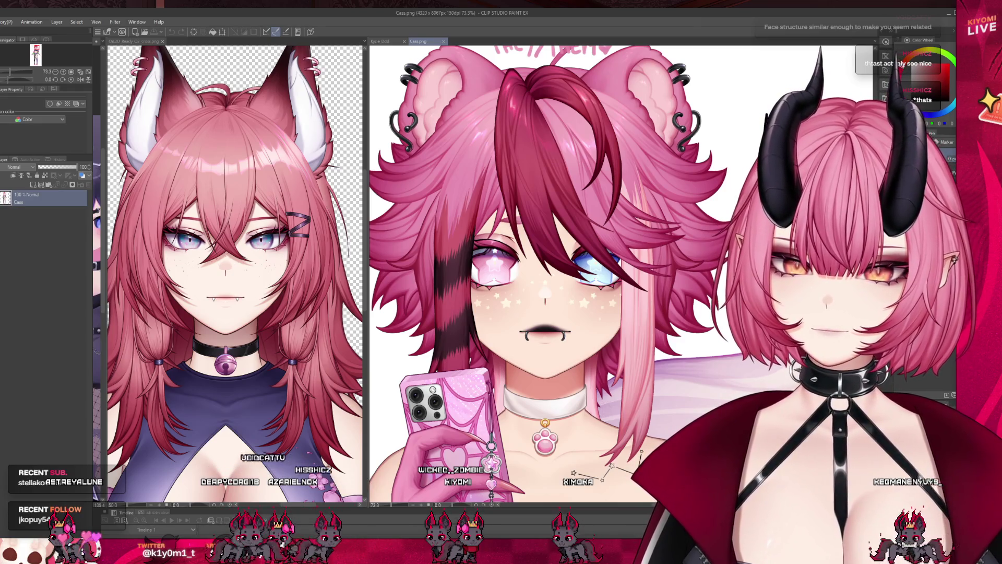
{"action": "left_click_drag", "start_coordinate": [766, 114], "coordinate": [800, 163]}
{"action": "left_click_drag", "start_coordinate": [781, 155], "coordinate": [798, 163]}
{"action": "left_click_drag", "start_coordinate": [823, 123], "coordinate": [814, 172]}
{"action": "left_click_drag", "start_coordinate": [807, 147], "coordinate": [830, 144]}
{"action": "left_click_drag", "start_coordinate": [833, 120], "coordinate": [835, 159]}
{"action": "left_click_drag", "start_coordinate": [819, 140], "coordinate": [843, 139]}
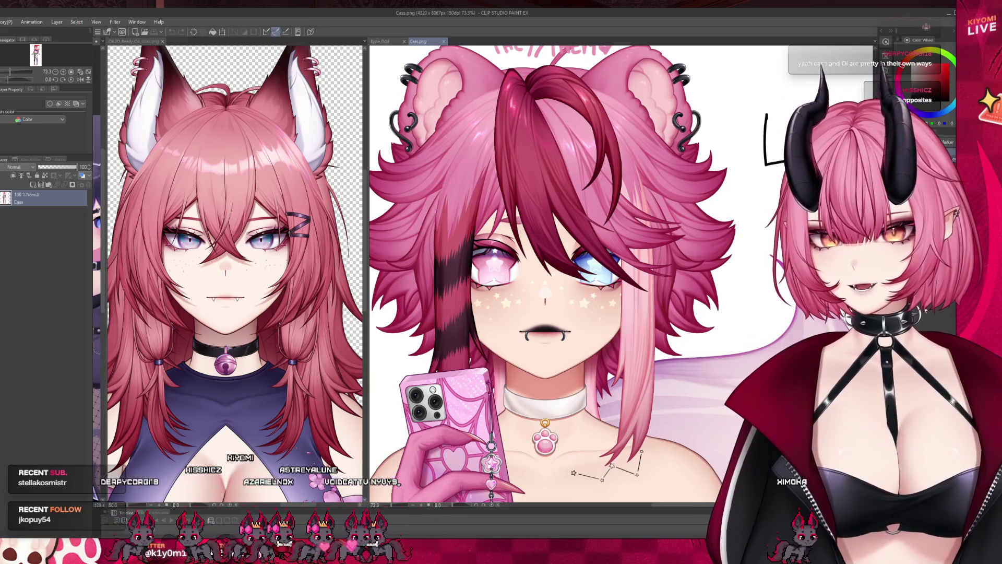
- View Cass at 100%, then close it so the sketch sits beside OiL2D
{"action": "key", "text": "ctrl+minus"}
{"action": "scroll", "coordinate": [574, 272], "scroll_direction": "up", "scroll_amount": 5}
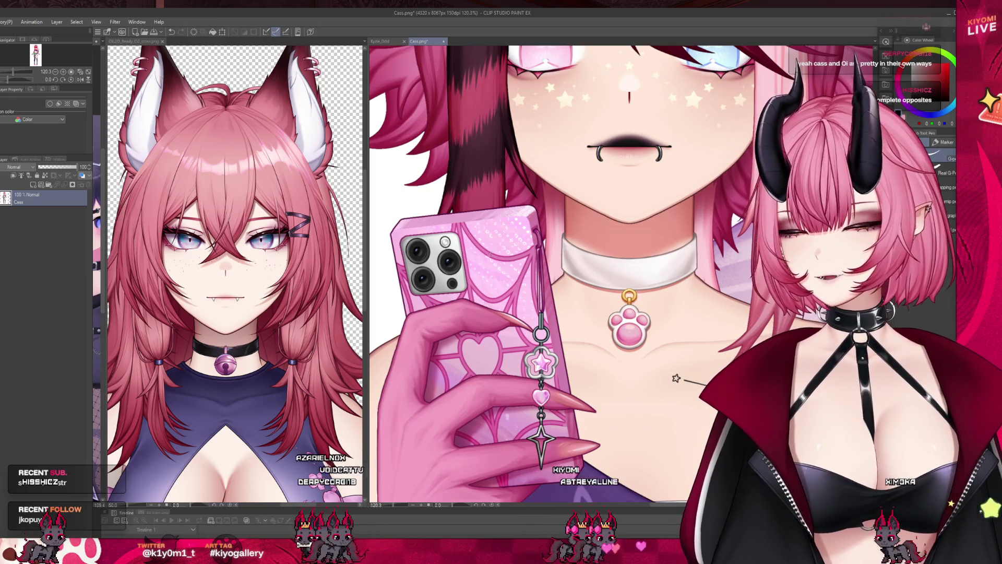
{"action": "key", "text": "ctrl+alt+0"}
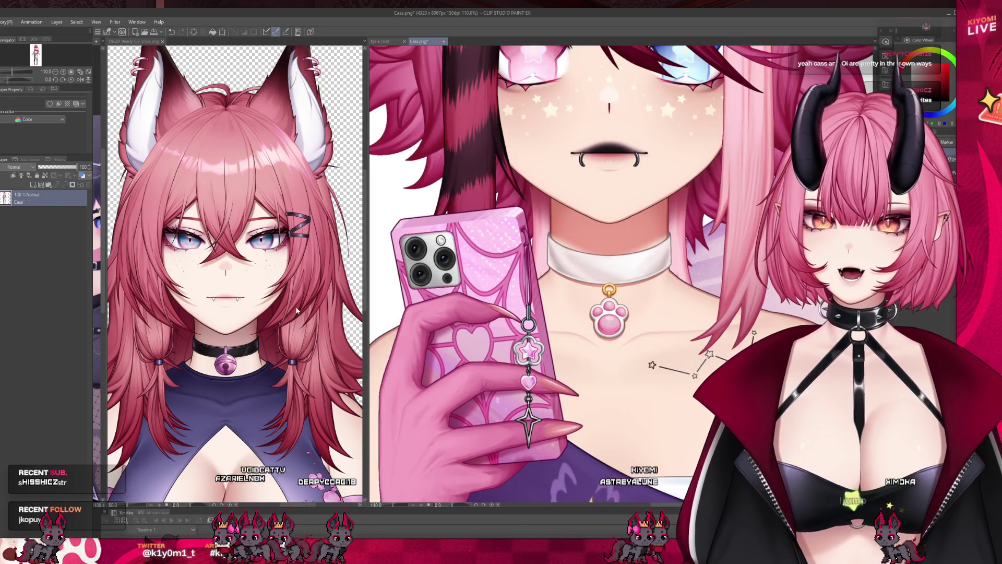
{"action": "left_click", "coordinate": [296, 311]}
{"action": "scroll", "coordinate": [295, 312], "scroll_direction": "down", "scroll_amount": 2}
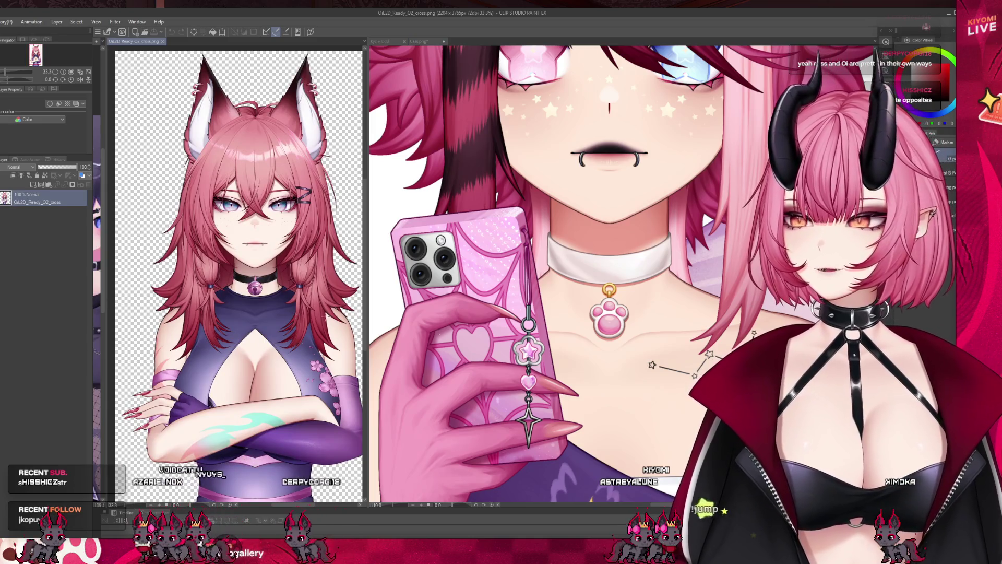
{"action": "scroll", "coordinate": [575, 272], "scroll_direction": "down", "scroll_amount": 3}
{"action": "scroll", "coordinate": [575, 271], "scroll_direction": "up", "scroll_amount": 2}
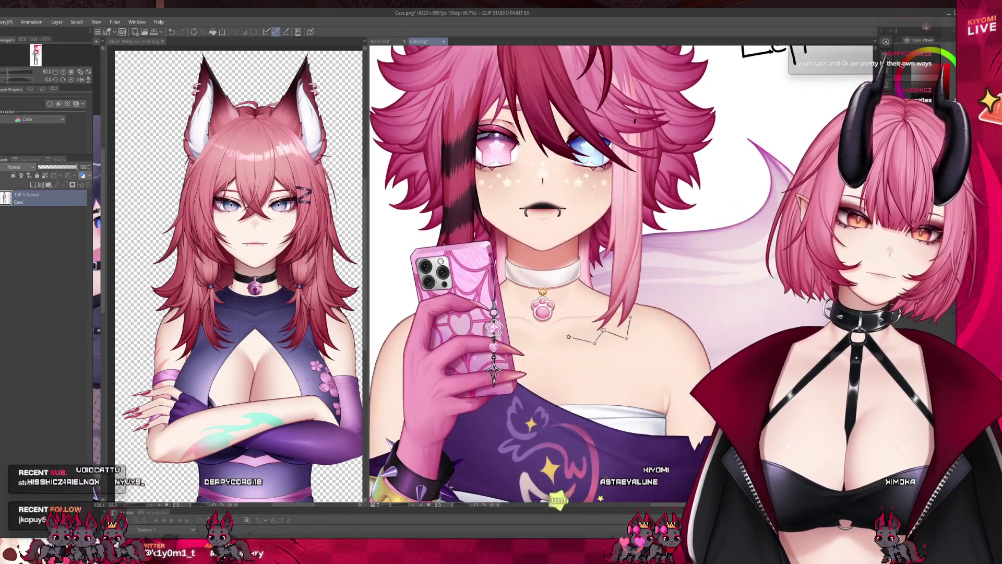
{"action": "scroll", "coordinate": [574, 272], "scroll_direction": "up", "scroll_amount": 4}
{"action": "scroll", "coordinate": [574, 272], "scroll_direction": "down", "scroll_amount": 3}
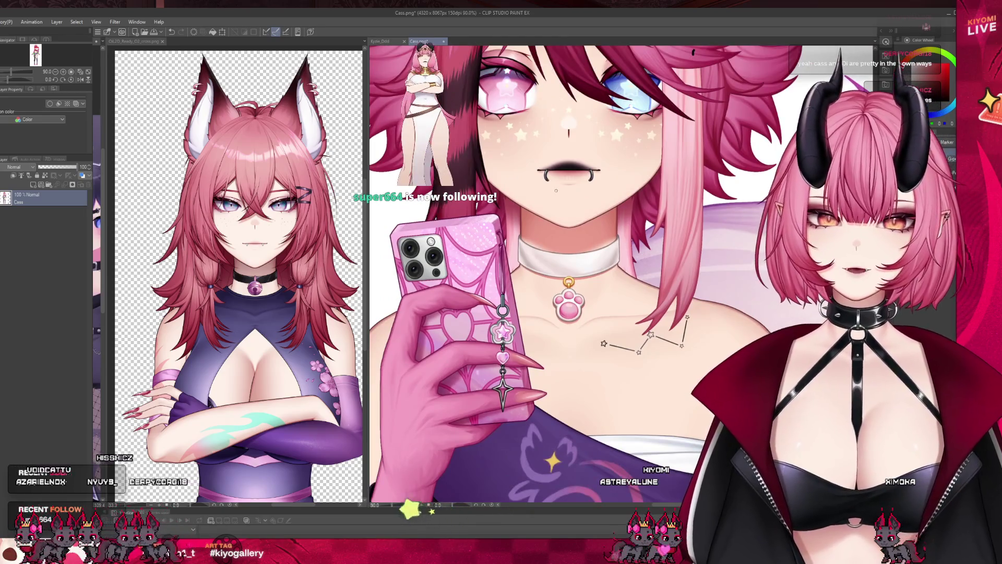
{"action": "scroll", "coordinate": [549, 210], "scroll_direction": "down", "scroll_amount": 1}
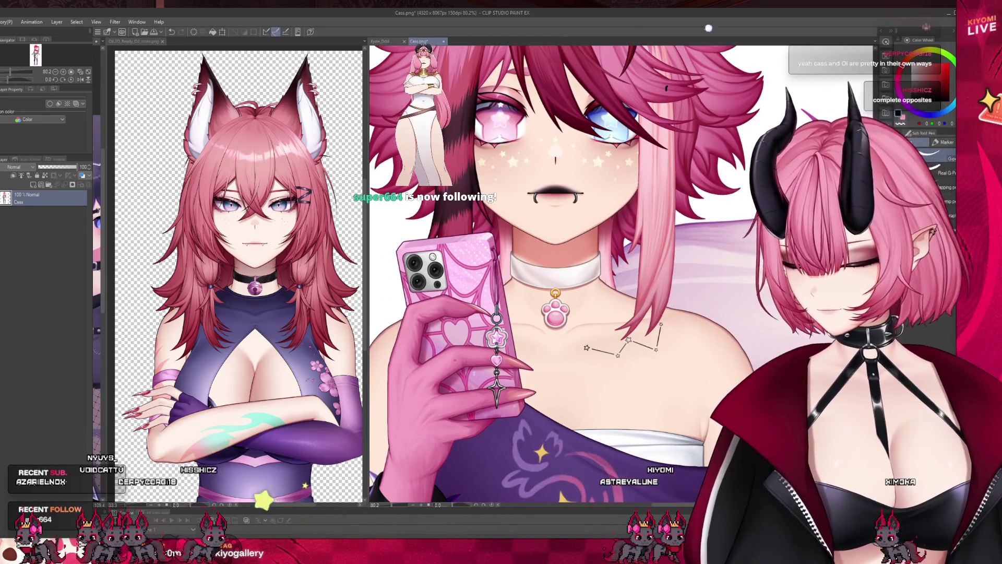
{"action": "scroll", "coordinate": [540, 142], "scroll_direction": "down", "scroll_amount": 1}
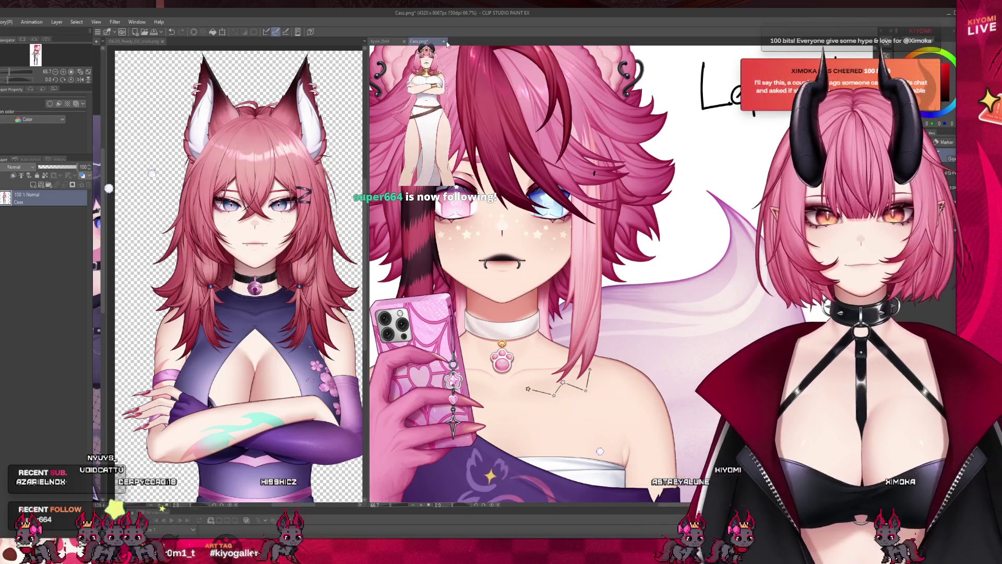
{"action": "key", "text": "ctrl+w"}
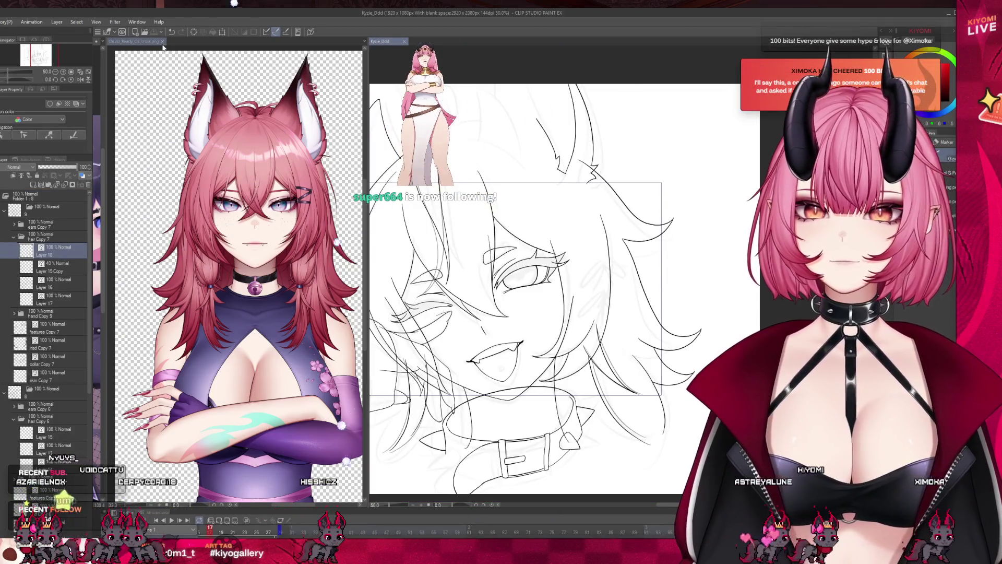
- Close the OiL2D reference so the line-art sketch fills the window alone
{"action": "left_click", "coordinate": [162, 41]}
{"action": "scroll", "coordinate": [563, 454], "scroll_direction": "up", "scroll_amount": 1}
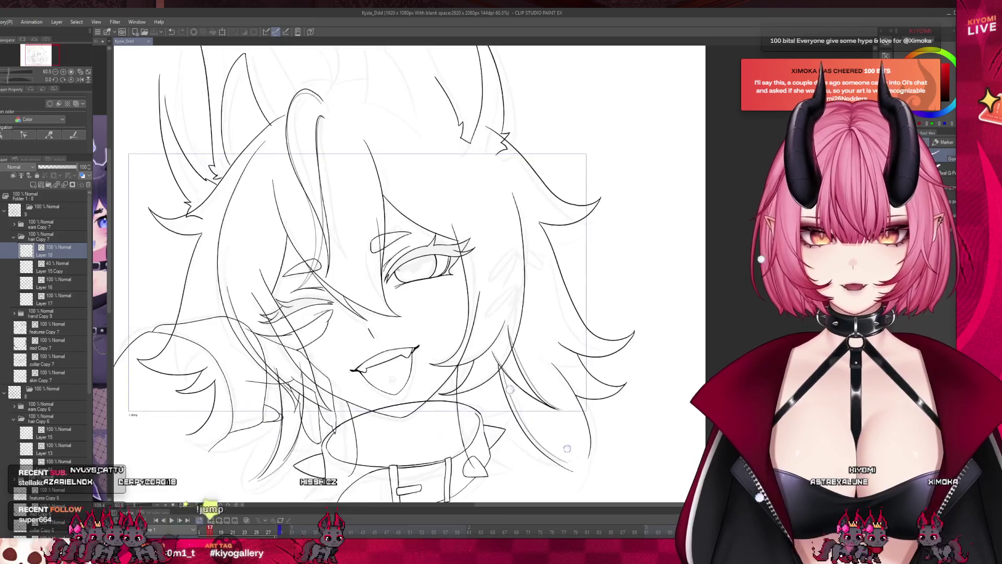
{"action": "scroll", "coordinate": [603, 239], "scroll_direction": "down", "scroll_amount": 2}
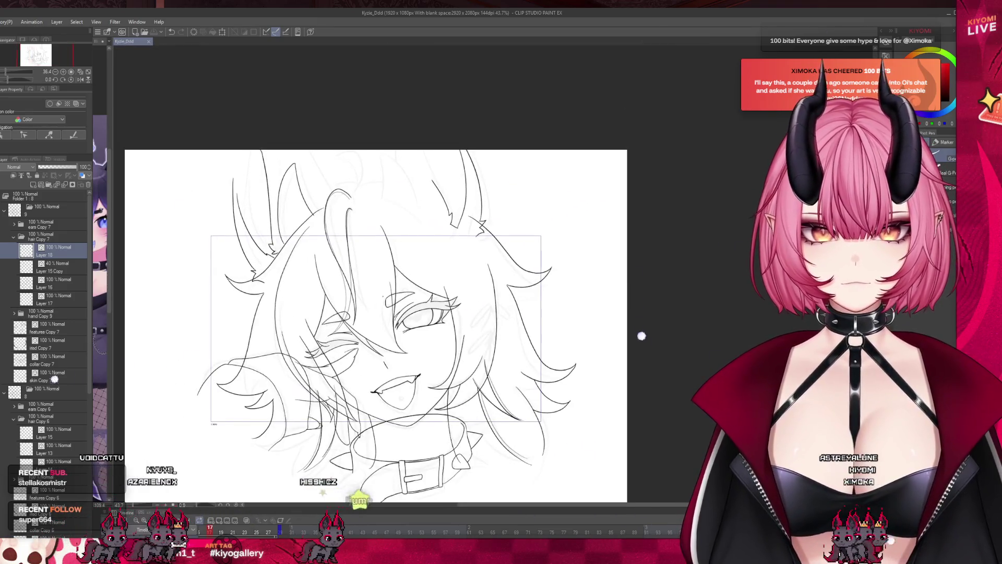
{"action": "scroll", "coordinate": [641, 332], "scroll_direction": "up", "scroll_amount": 1}
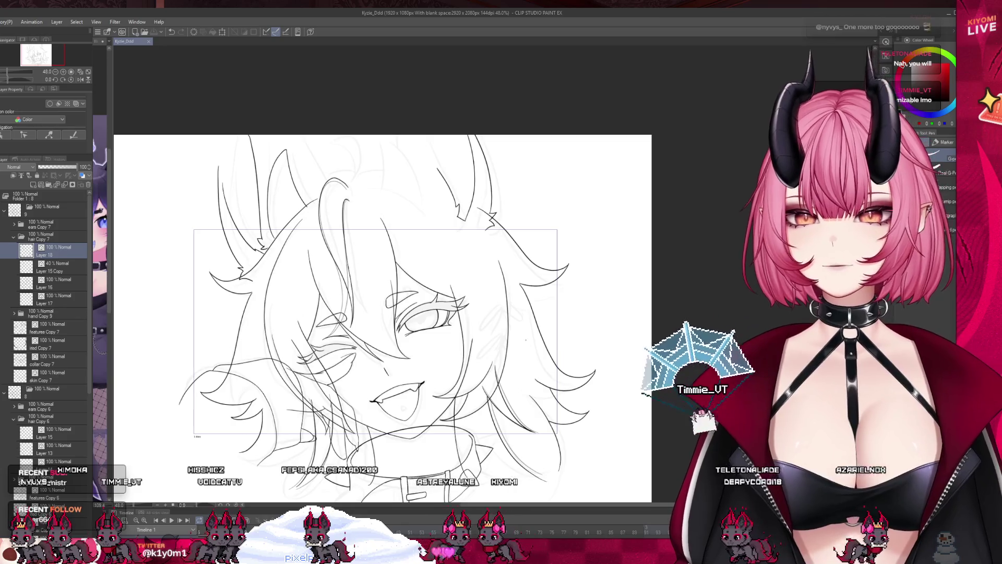
{"action": "scroll", "coordinate": [558, 425], "scroll_direction": "up", "scroll_amount": 2}
- Delete the 40% Layer 15 Copy and play back the animation
{"action": "left_click", "coordinate": [63, 271]}
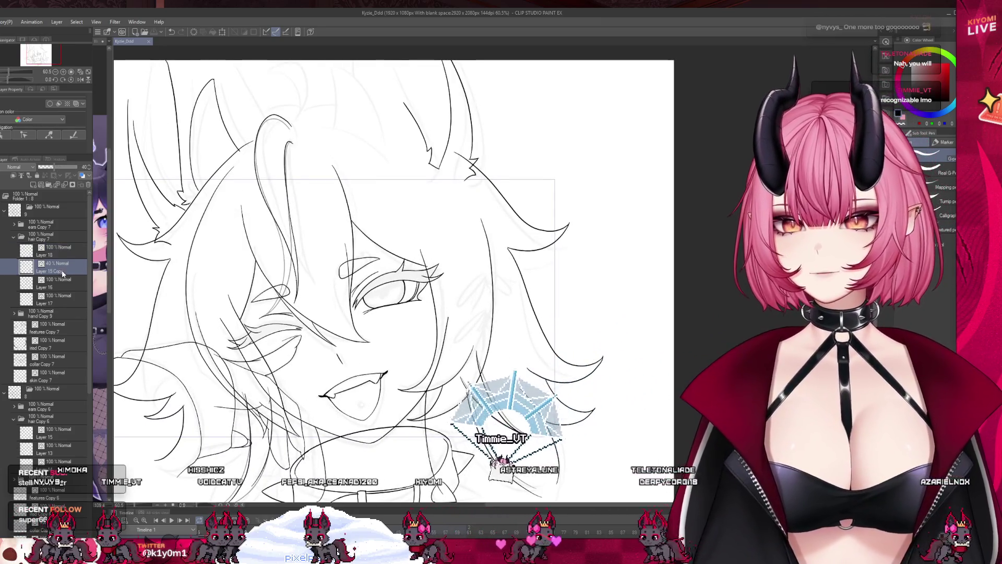
{"action": "key", "text": "ctrl+e"}
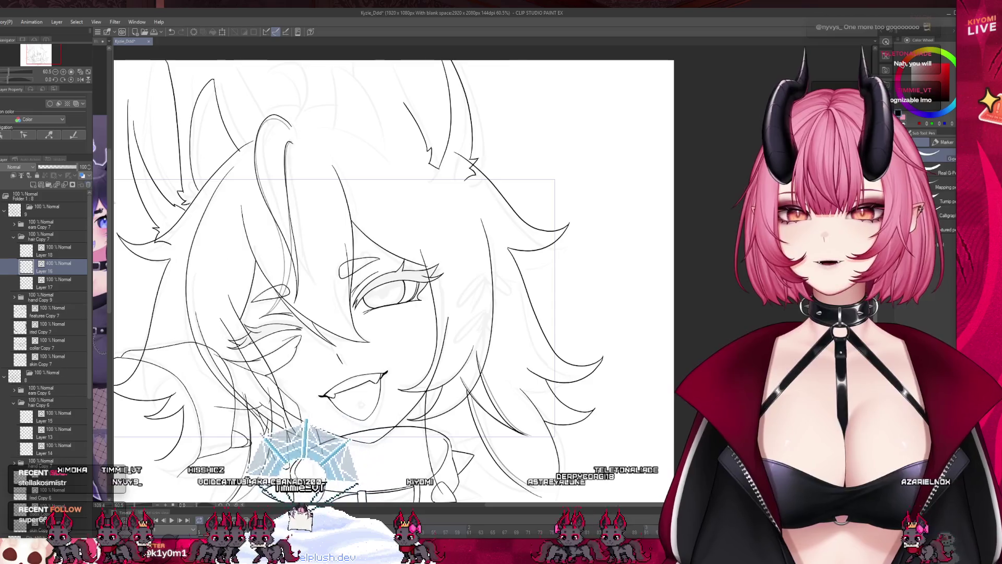
{"action": "scroll", "coordinate": [421, 389], "scroll_direction": "down", "scroll_amount": 2}
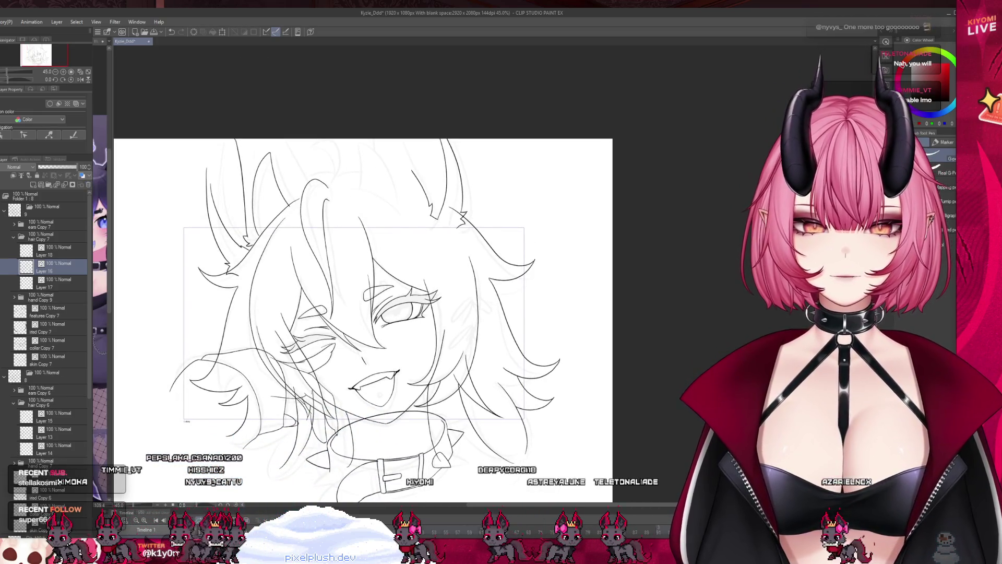
{"action": "key", "text": "space"}
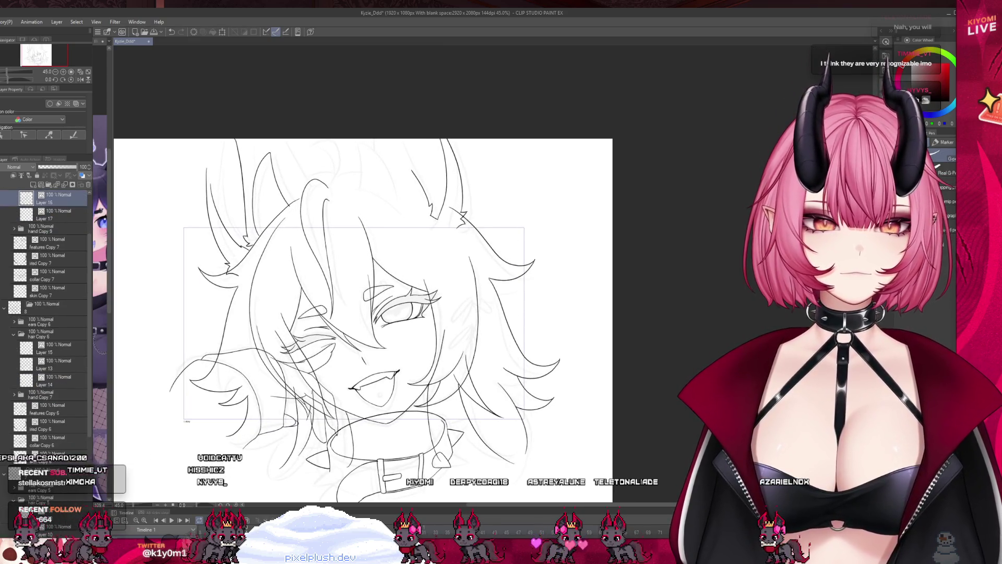
- Add a new animation cel 10 at frame 19 and bring in the previous frame's line art
{"action": "left_click", "coordinate": [355, 509]}
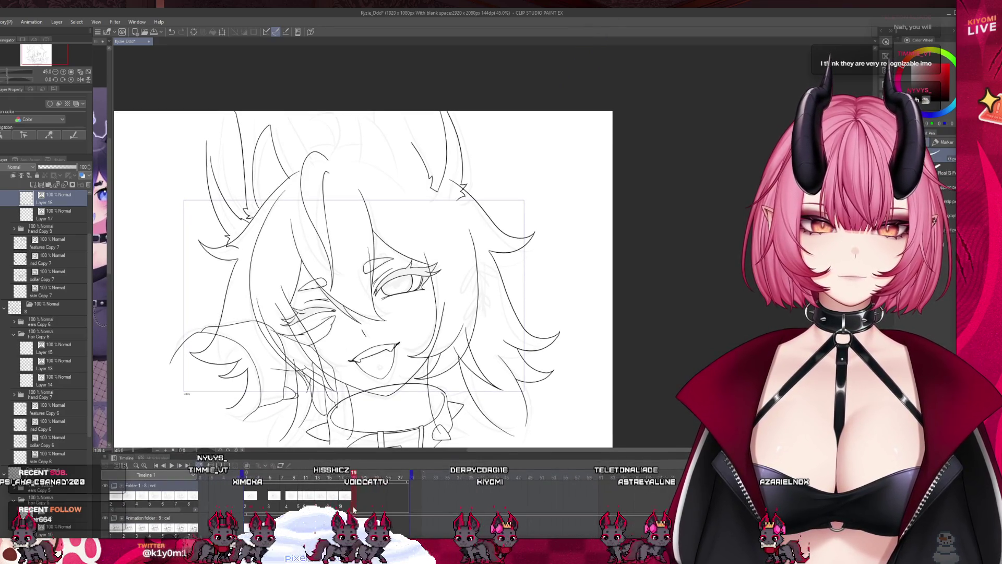
{"action": "key", "text": "ctrl+shift+n"}
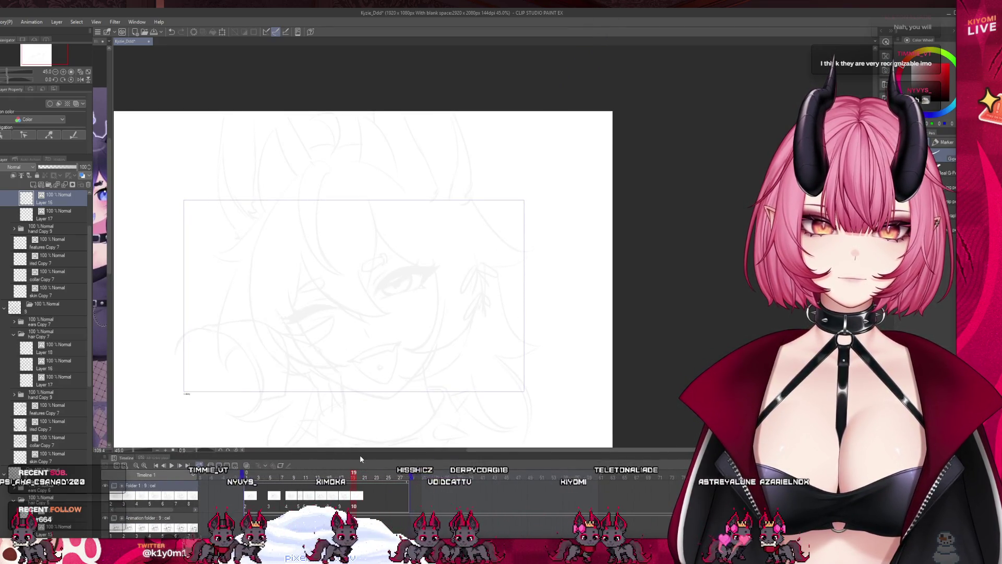
{"action": "left_click_drag", "start_coordinate": [360, 457], "coordinate": [360, 512]}
{"action": "scroll", "coordinate": [55, 332], "scroll_direction": "up", "scroll_amount": 3}
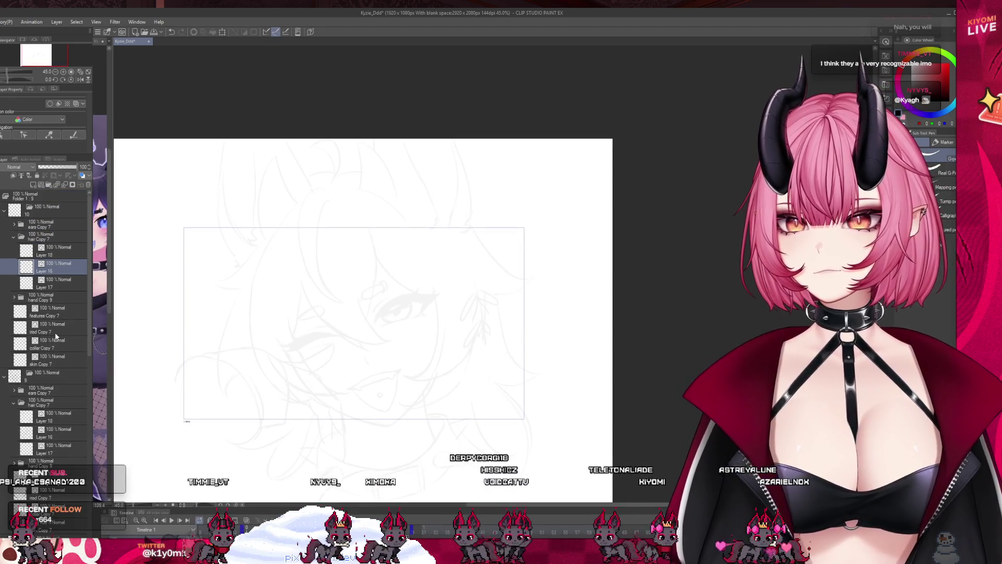
{"action": "left_click", "coordinate": [5, 211]}
{"action": "left_click", "coordinate": [38, 226]}
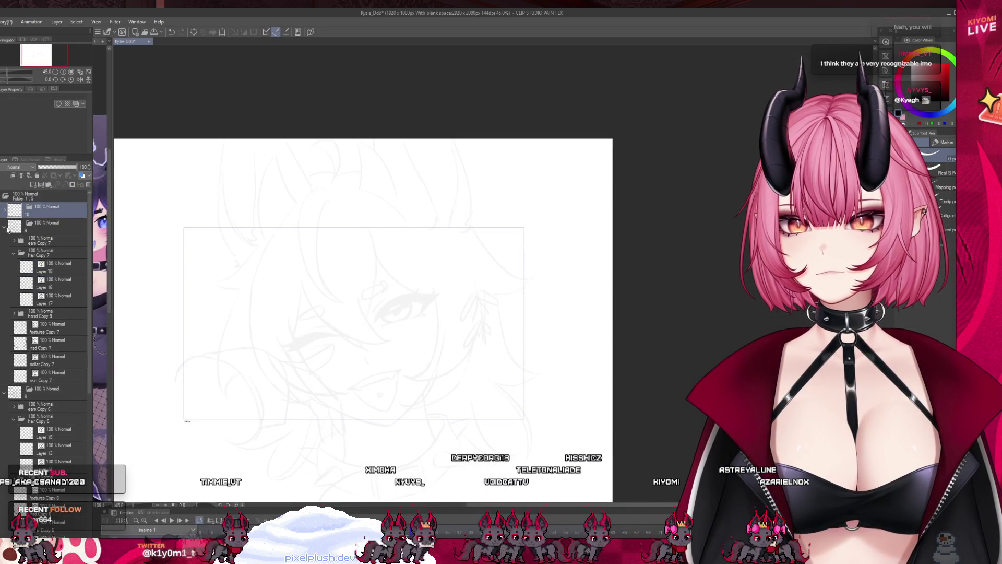
{"action": "left_click", "coordinate": [5, 228]}
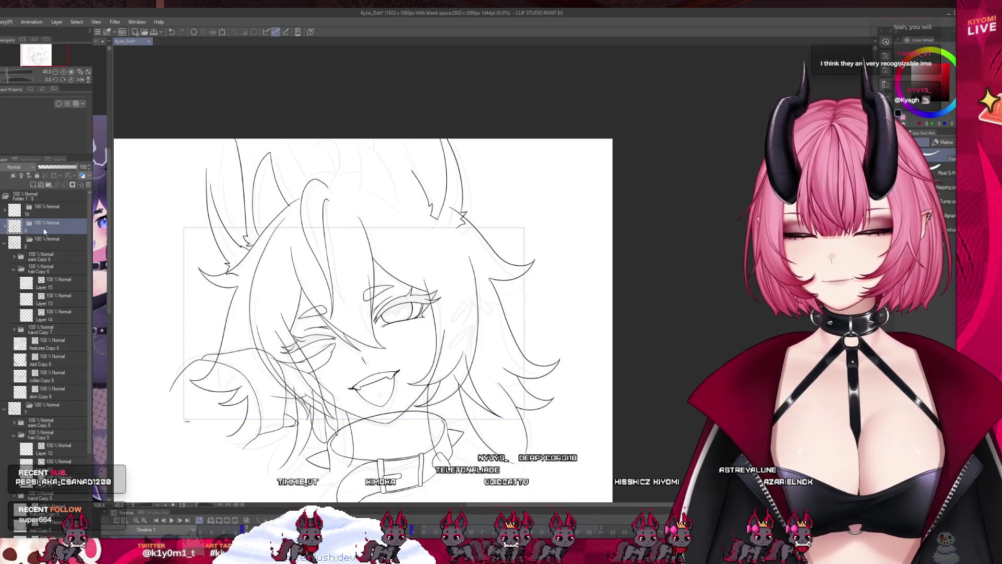
{"action": "left_click", "coordinate": [42, 213]}
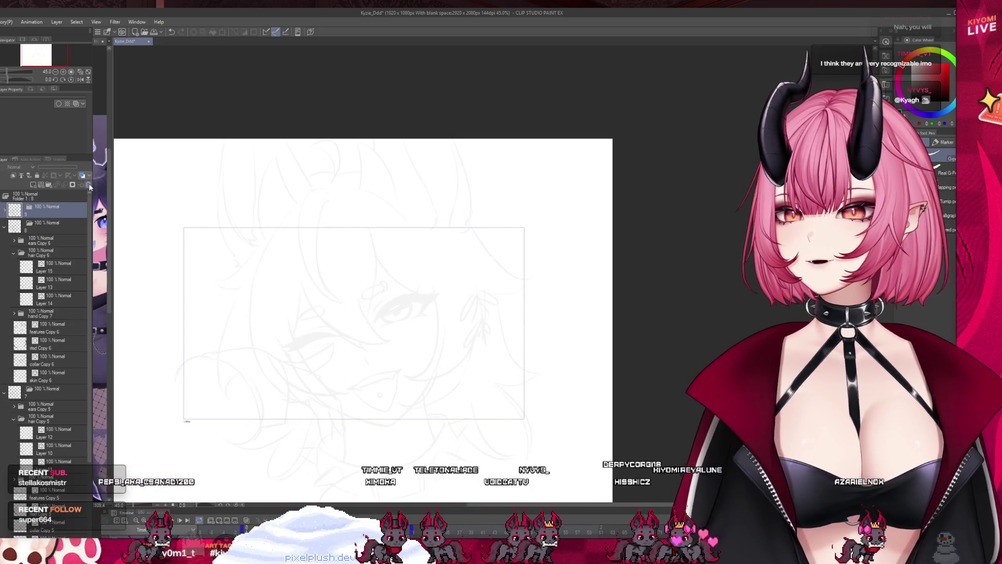
{"action": "left_click", "coordinate": [36, 221]}
- Fade Layer 16 Copy to 35% and Layer 18 Copy to 30%, then add a new empty layer
{"action": "left_click", "coordinate": [4, 211]}
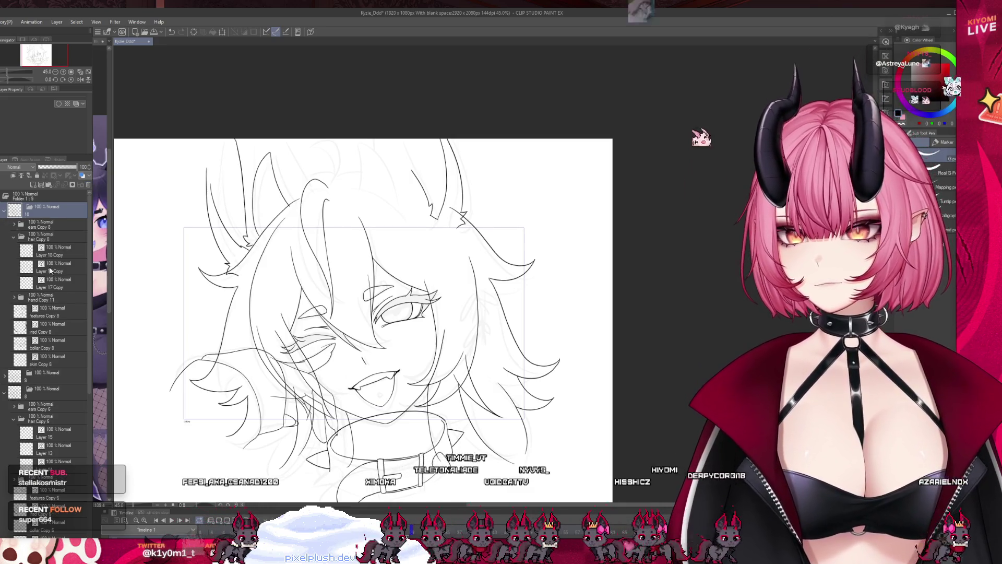
{"action": "left_click", "coordinate": [62, 282]}
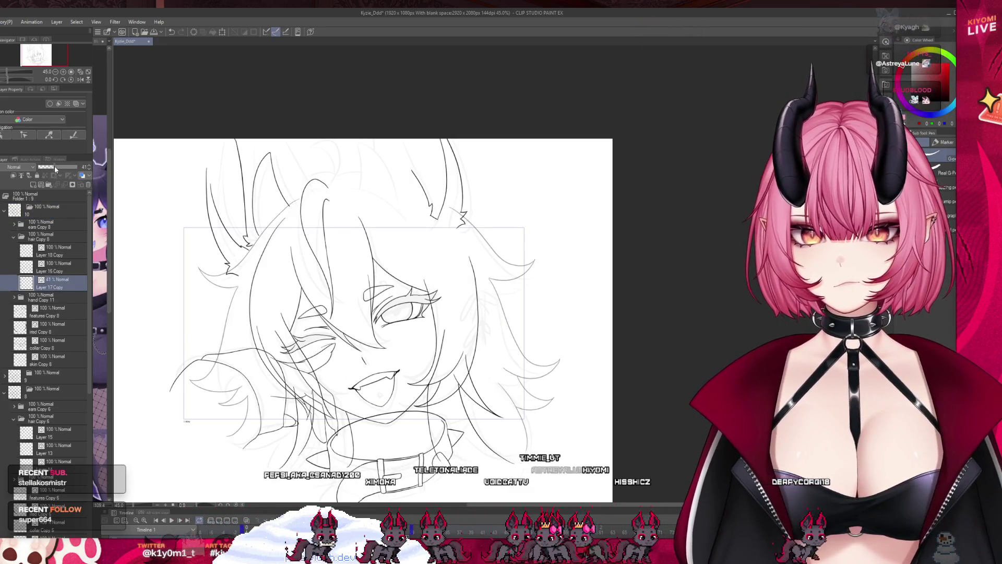
{"action": "left_click", "coordinate": [57, 267]}
{"action": "left_click", "coordinate": [51, 166]}
{"action": "left_click", "coordinate": [55, 249]}
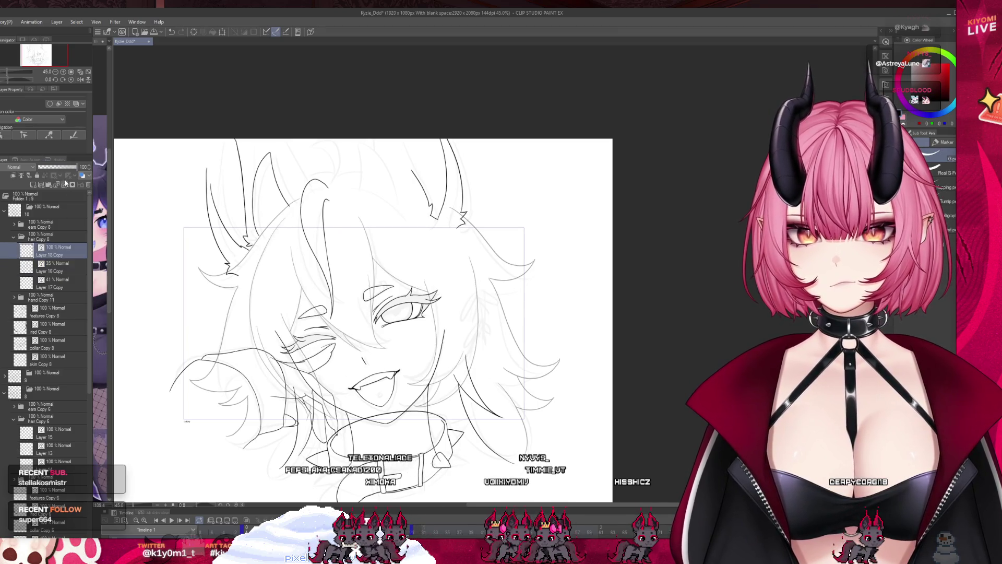
{"action": "left_click", "coordinate": [50, 167]}
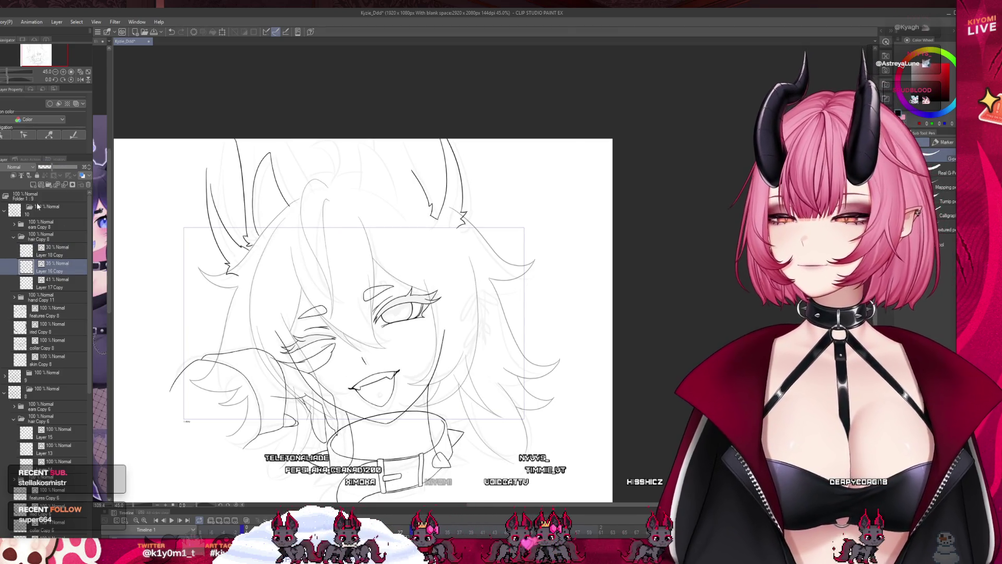
{"action": "left_click", "coordinate": [40, 184]}
{"action": "scroll", "coordinate": [399, 307], "scroll_direction": "up", "scroll_amount": 5}
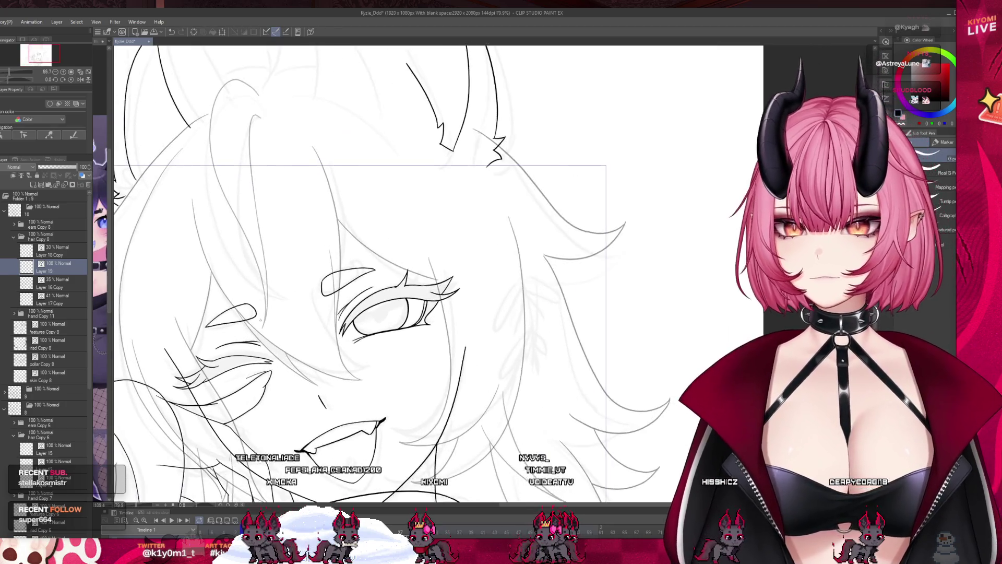
- Trace curving hair lines across the face over the grey sketch, undoing two attempts, then return to the pen
{"action": "scroll", "coordinate": [360, 333], "scroll_direction": "up", "scroll_amount": 1}
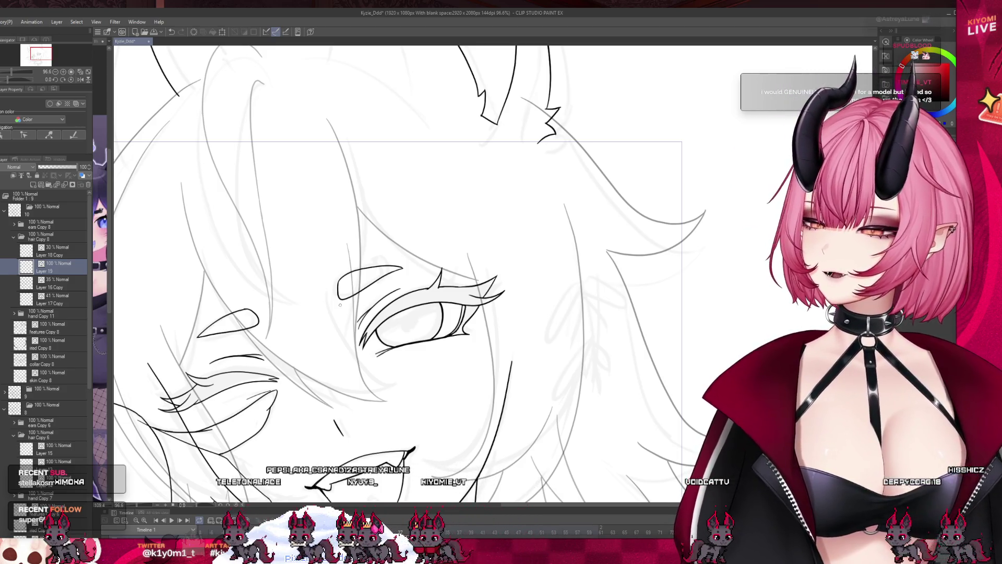
{"action": "scroll", "coordinate": [234, 195], "scroll_direction": "down", "scroll_amount": 2}
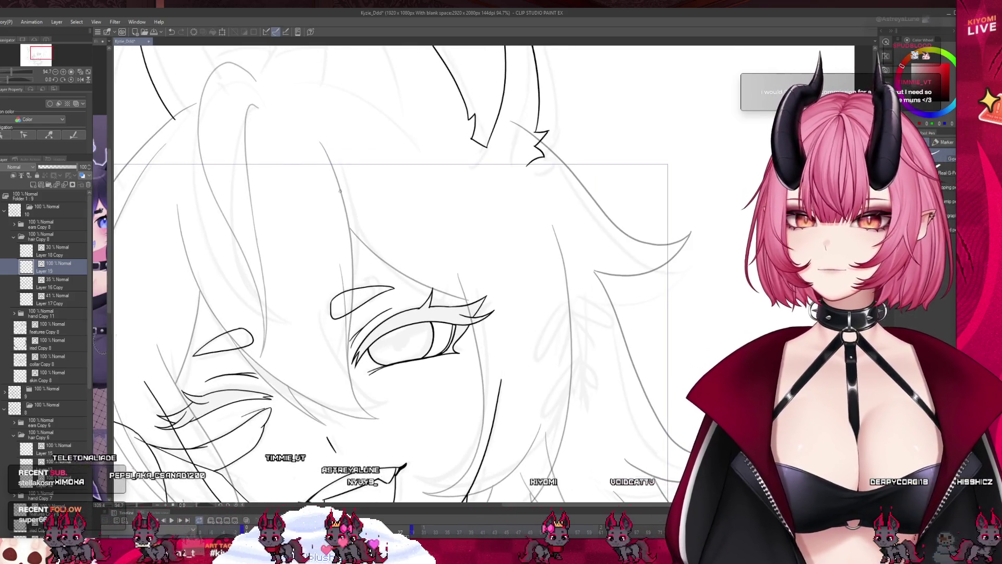
{"action": "left_click_drag", "start_coordinate": [320, 141], "coordinate": [351, 274]}
{"action": "key", "text": "ctrl+z"}
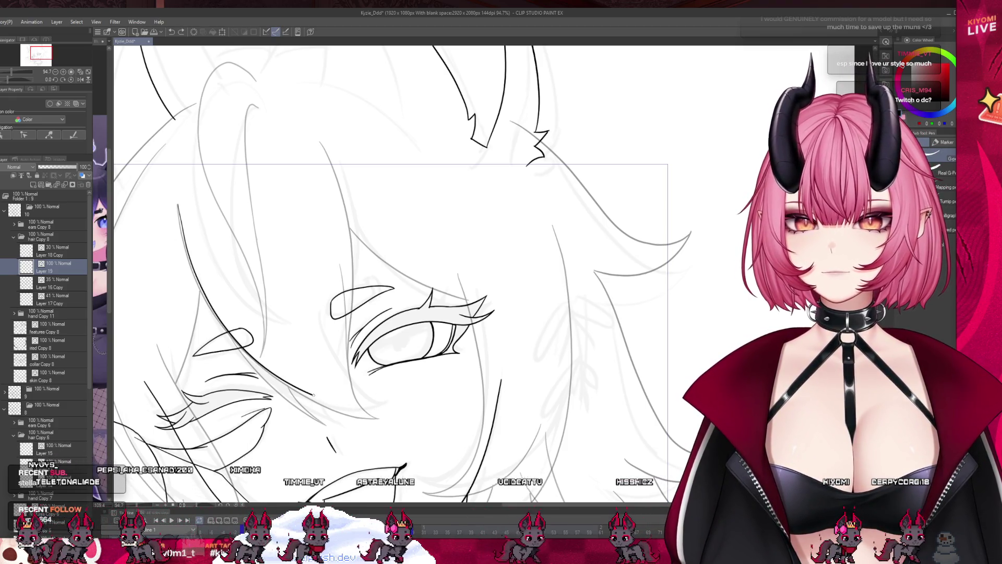
{"action": "key", "text": "ctrl+z"}
{"action": "left_click_drag", "start_coordinate": [176, 206], "coordinate": [394, 395]}
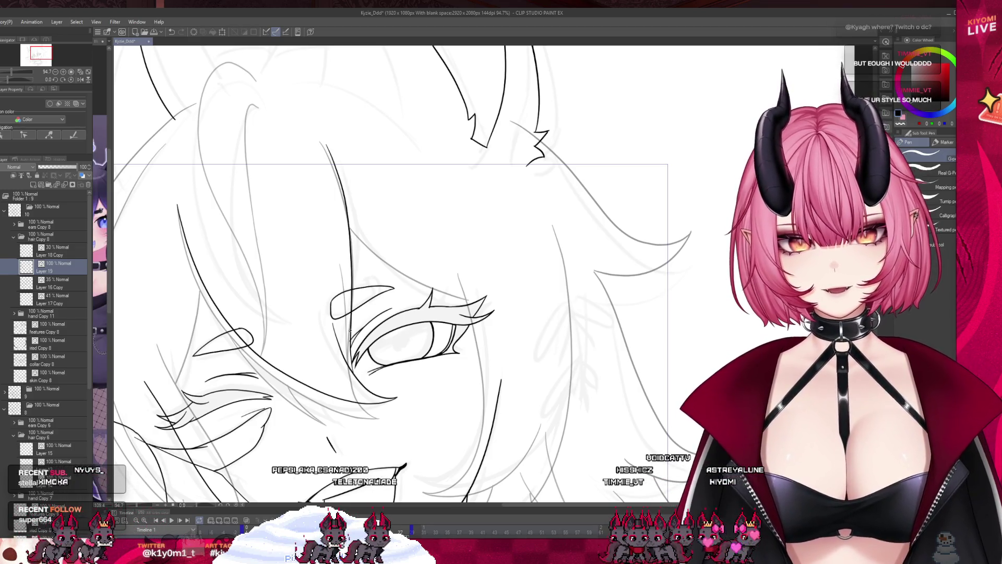
{"action": "left_click_drag", "start_coordinate": [285, 360], "coordinate": [326, 422]}
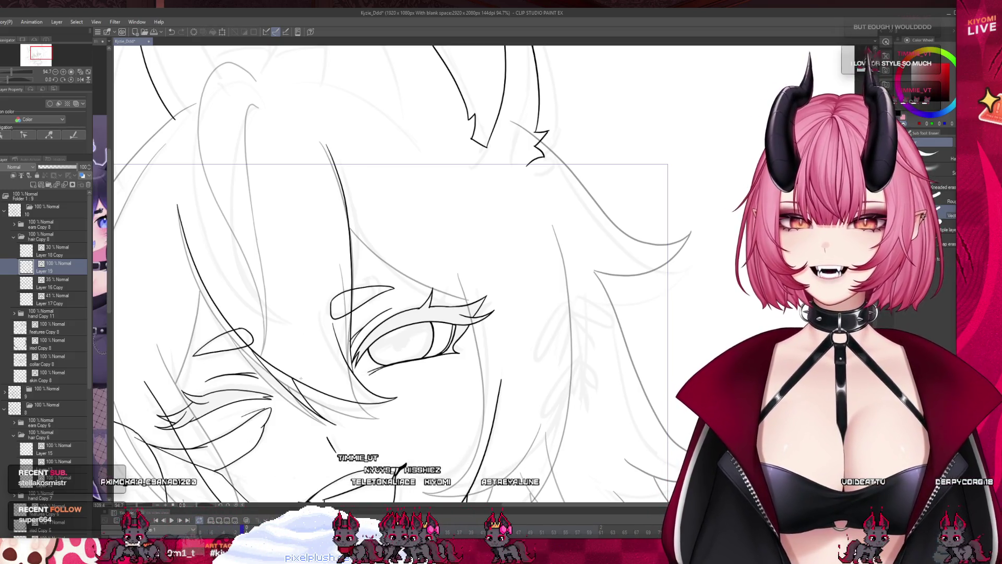
{"action": "key", "text": "p"}
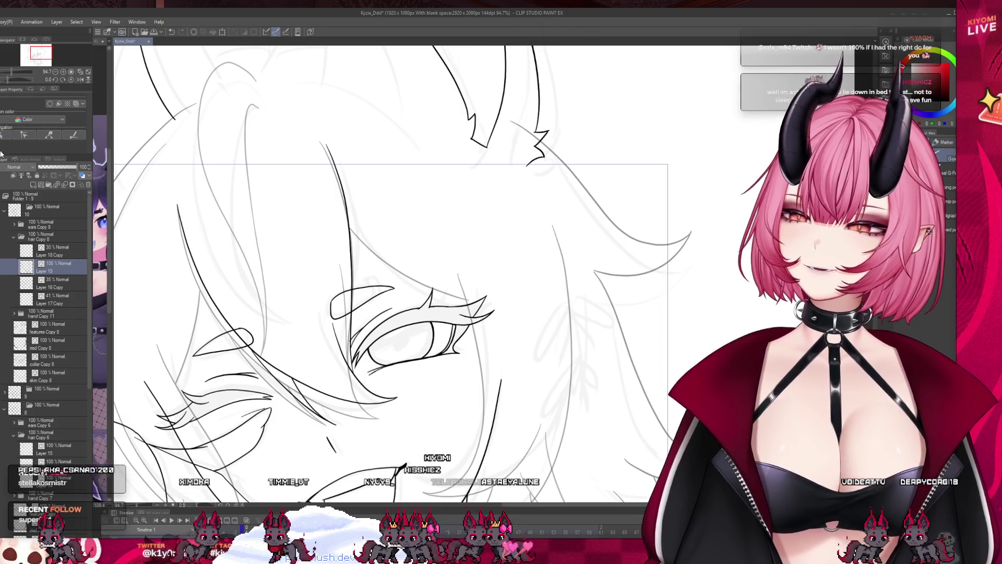
{"action": "scroll", "coordinate": [376, 211], "scroll_direction": "down", "scroll_amount": 2}
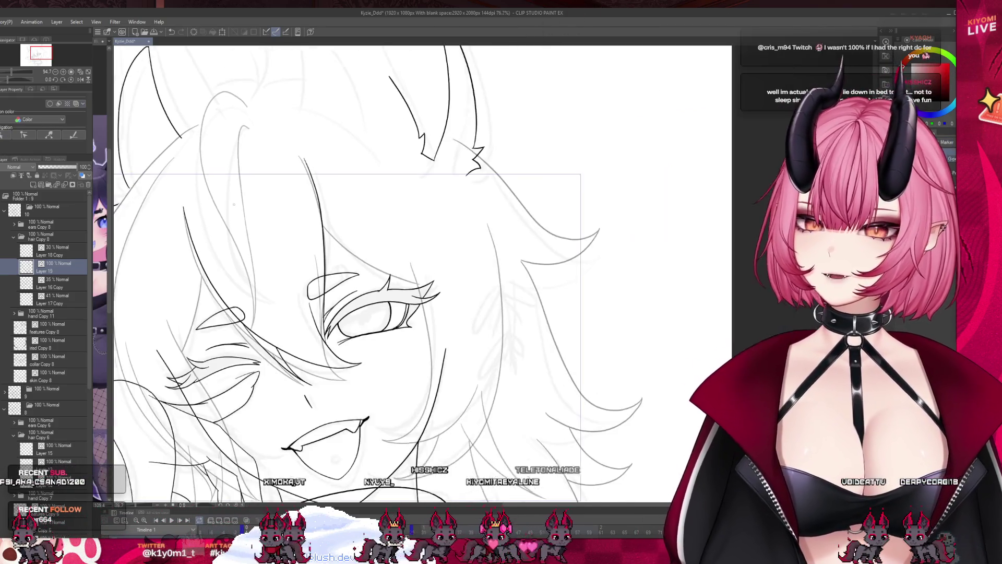
{"action": "scroll", "coordinate": [376, 211], "scroll_direction": "up", "scroll_amount": 2}
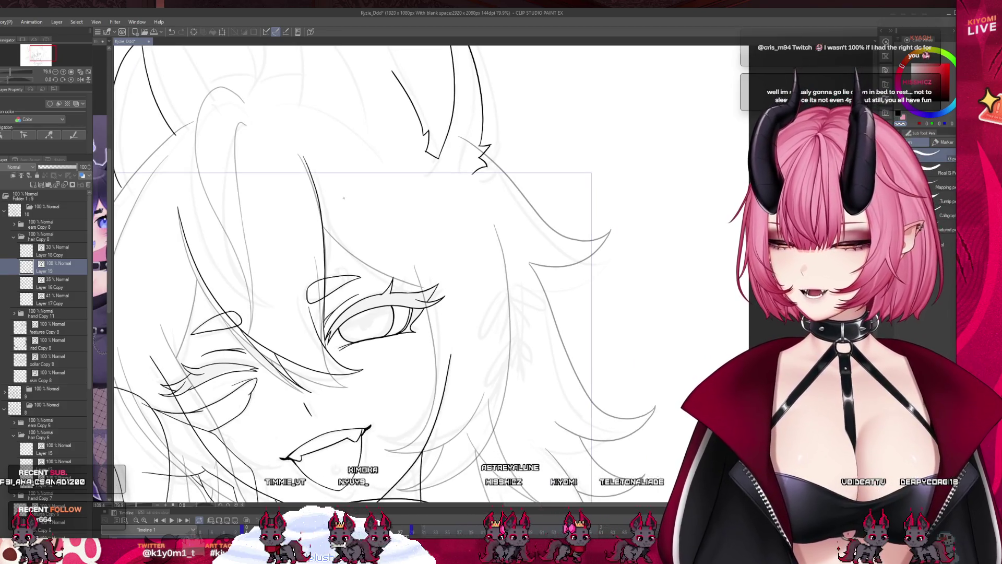
{"action": "scroll", "coordinate": [344, 198], "scroll_direction": "down", "scroll_amount": 1}
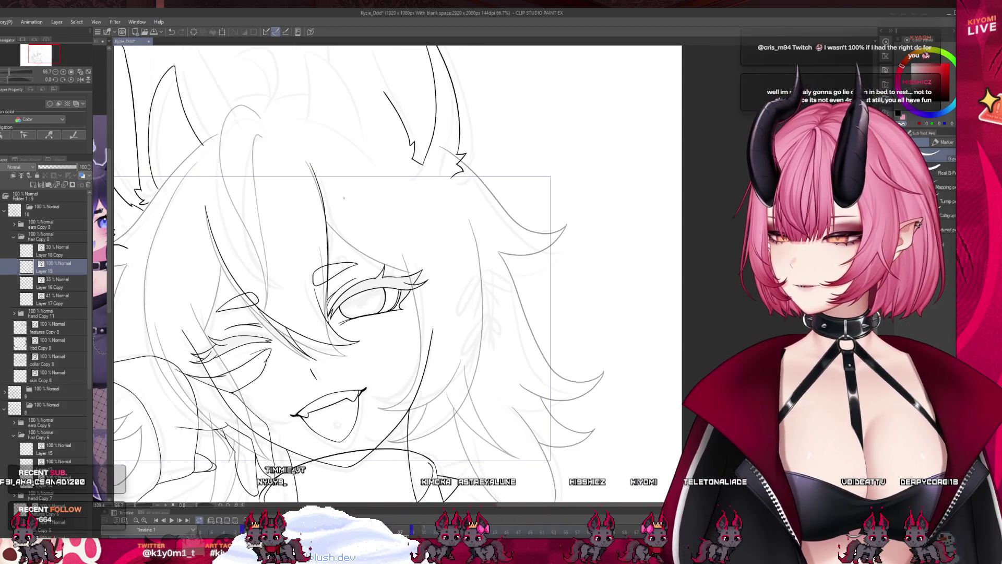
{"action": "scroll", "coordinate": [343, 198], "scroll_direction": "down", "scroll_amount": 1}
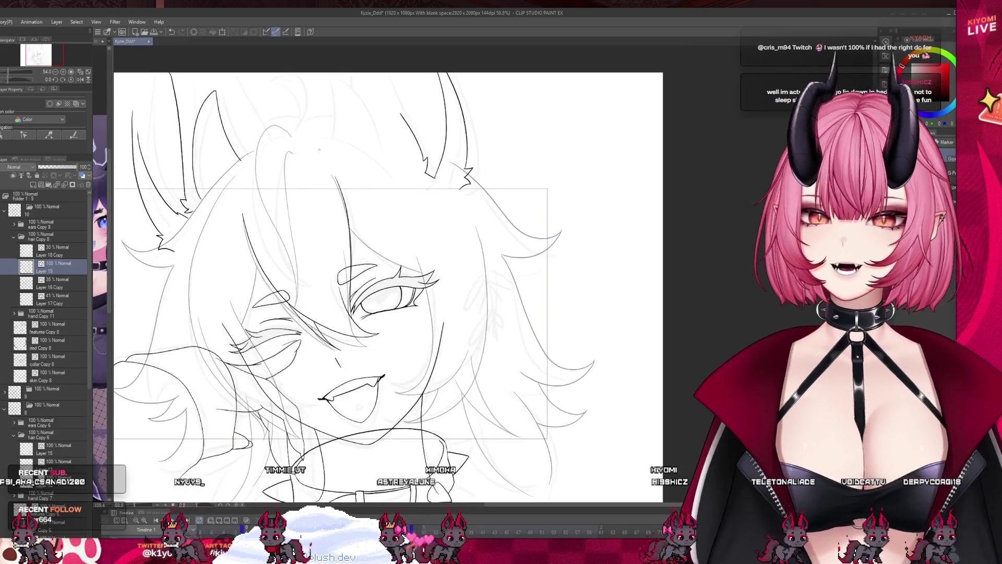
{"action": "scroll", "coordinate": [314, 146], "scroll_direction": "up", "scroll_amount": 1}
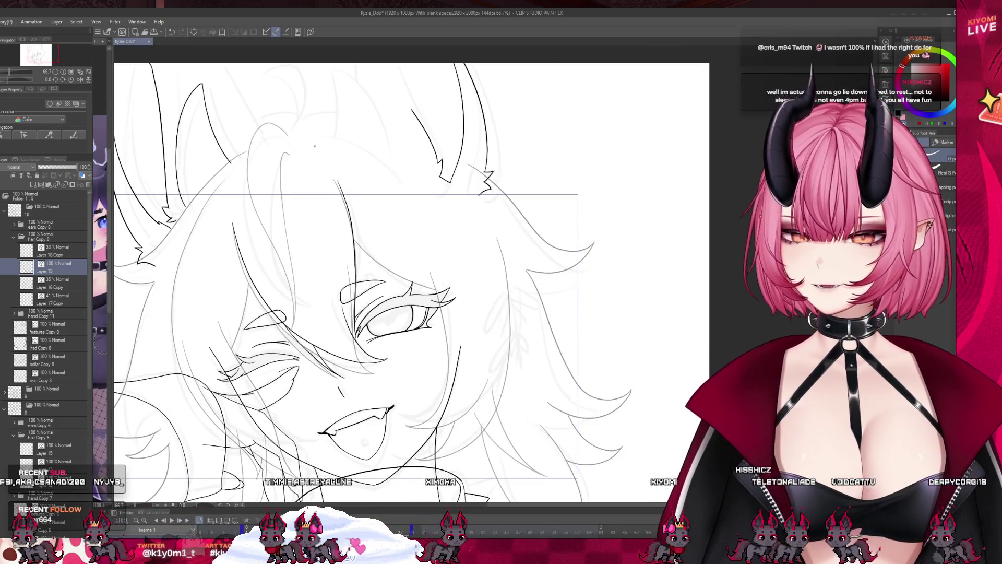
{"action": "scroll", "coordinate": [229, 348], "scroll_direction": "up", "scroll_amount": 3}
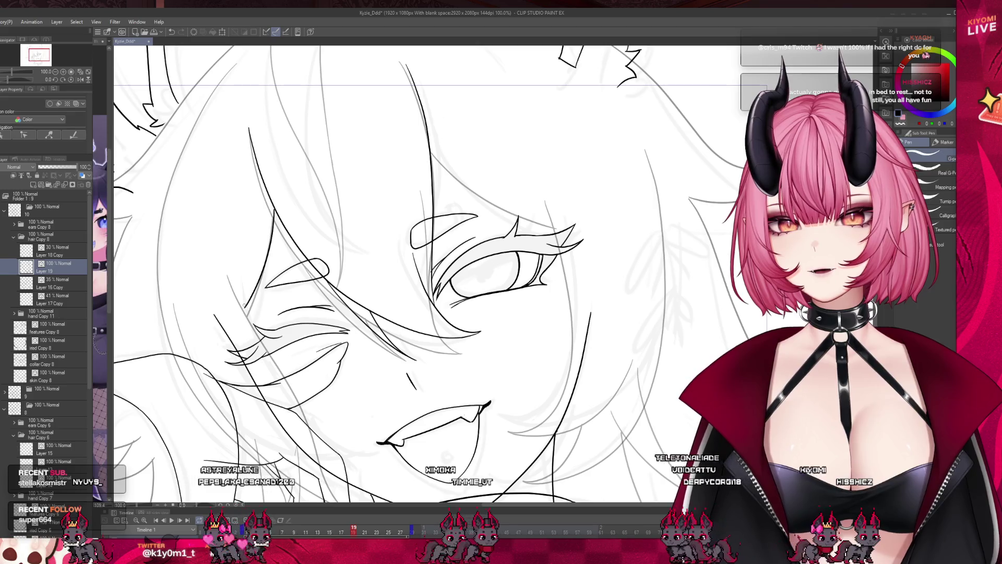
- Extend the hair line with a long G-Pen stroke down the face's left side over the sketch
{"action": "scroll", "coordinate": [246, 300], "scroll_direction": "down", "scroll_amount": 2}
{"action": "scroll", "coordinate": [282, 297], "scroll_direction": "up", "scroll_amount": 1}
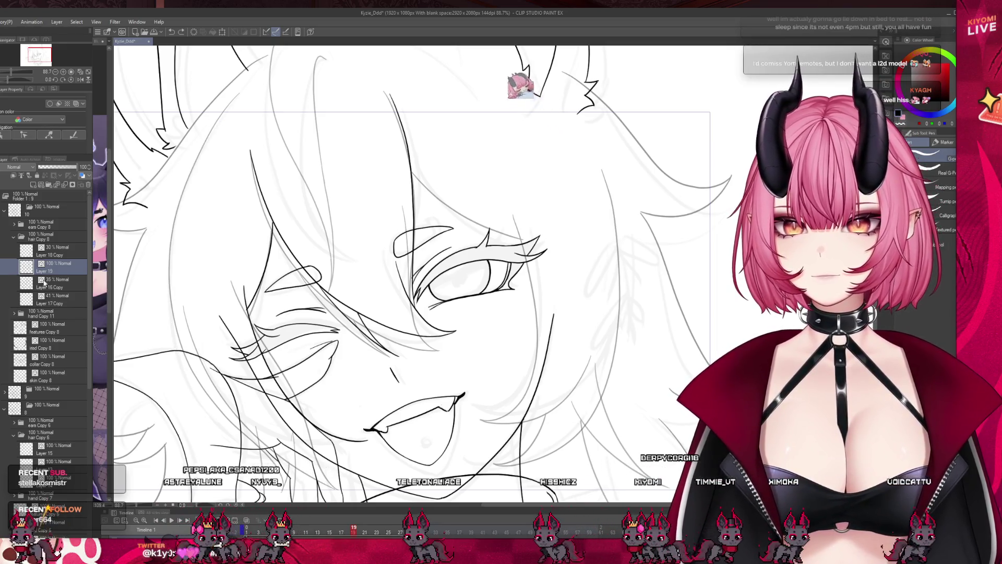
{"action": "scroll", "coordinate": [285, 456], "scroll_direction": "up", "scroll_amount": 2}
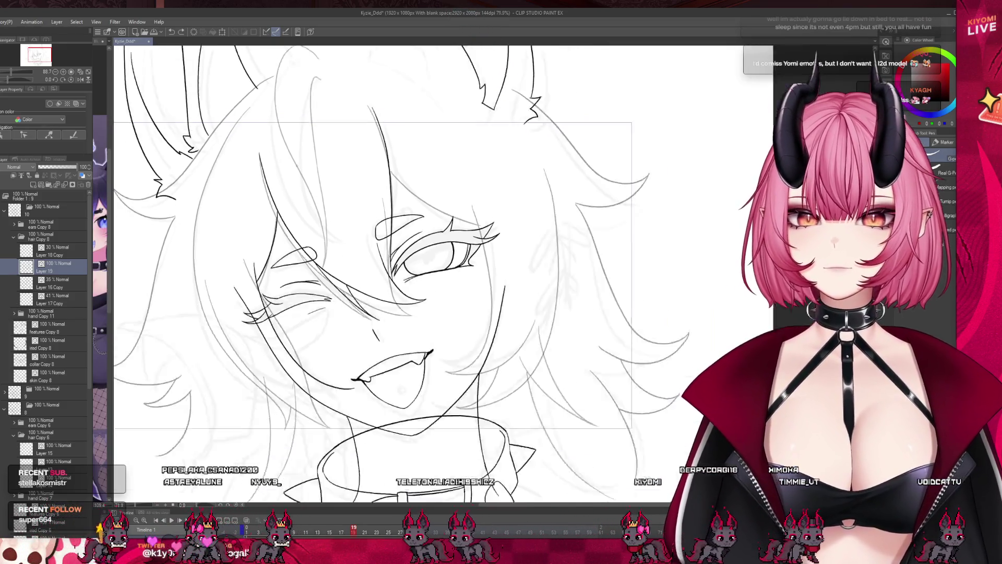
{"action": "scroll", "coordinate": [284, 456], "scroll_direction": "up", "scroll_amount": 1}
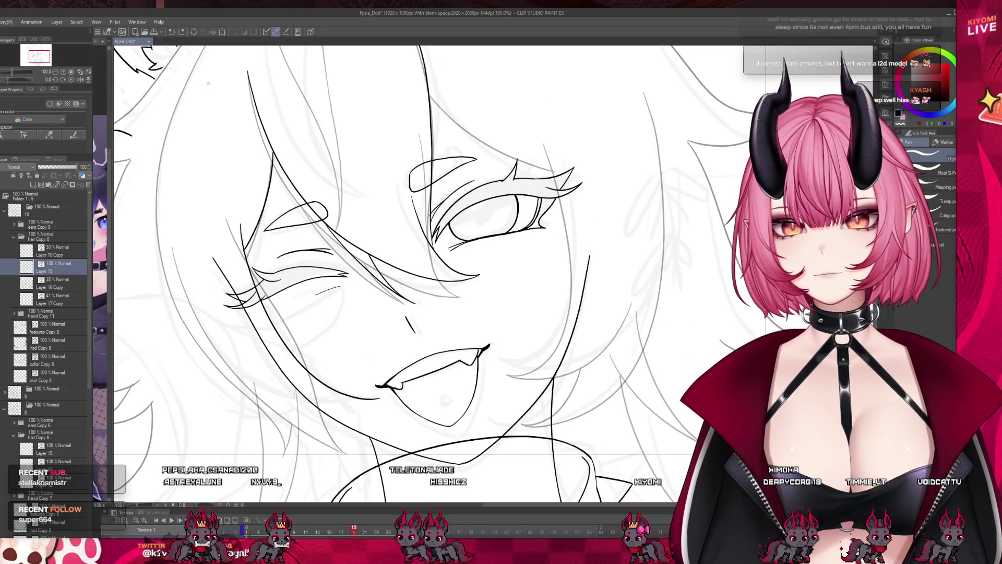
{"action": "scroll", "coordinate": [436, 322], "scroll_direction": "down", "scroll_amount": 3}
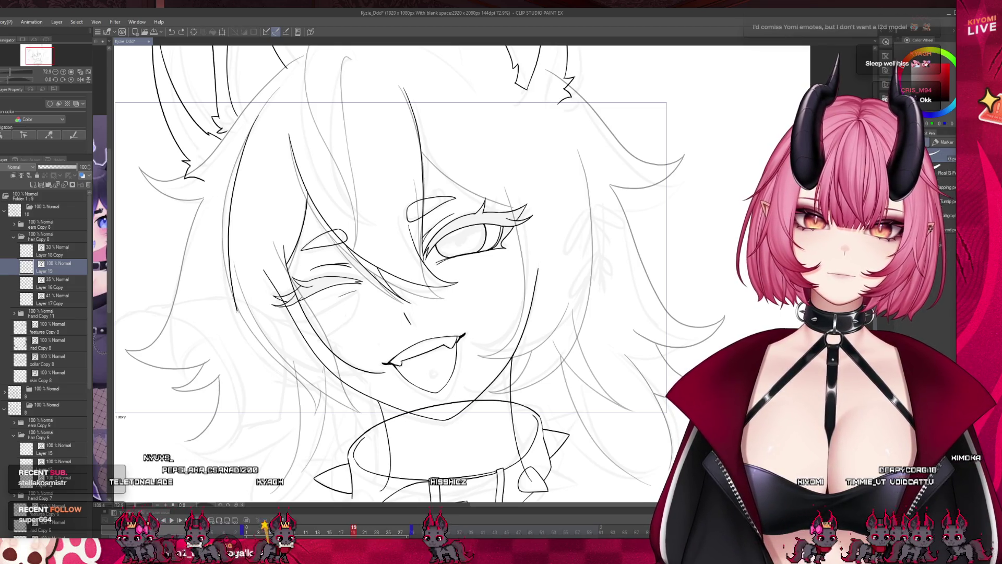
{"action": "left_click_drag", "start_coordinate": [234, 177], "coordinate": [300, 389]}
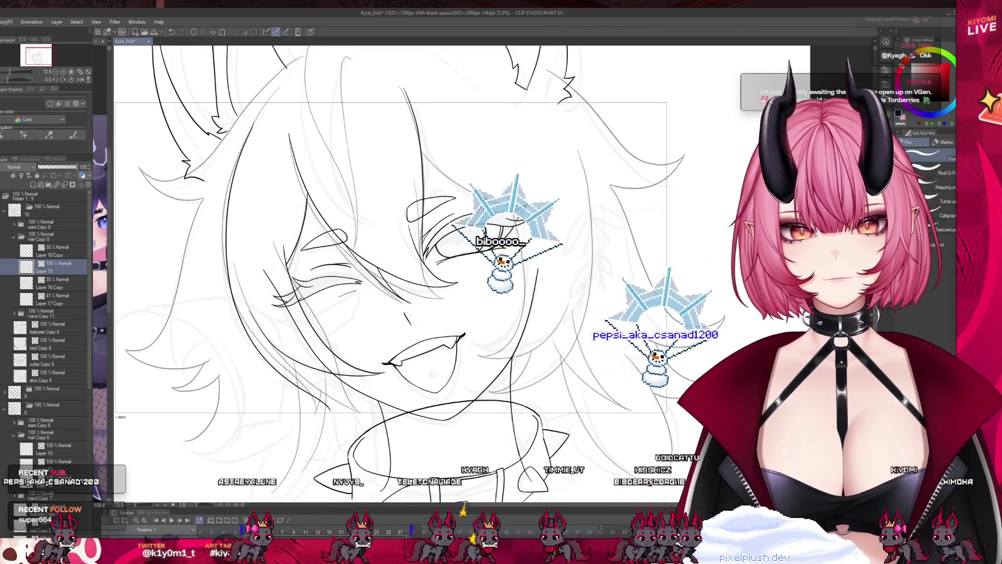
{"action": "scroll", "coordinate": [377, 366], "scroll_direction": "up", "scroll_amount": 2}
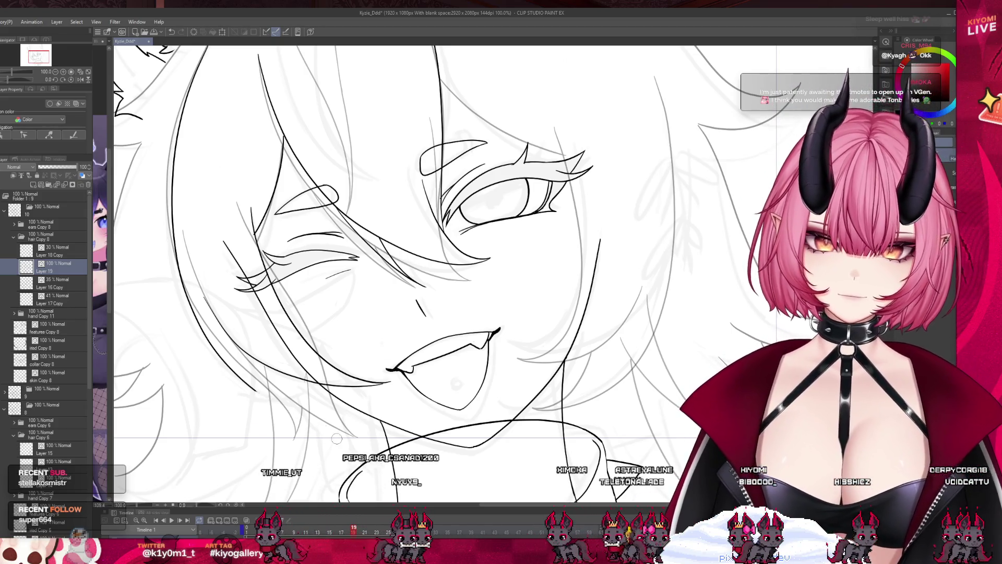
- Check the sketch layer, then ink a short hair stroke beside the cheek on Layer 19
{"action": "left_click", "coordinate": [57, 251]}
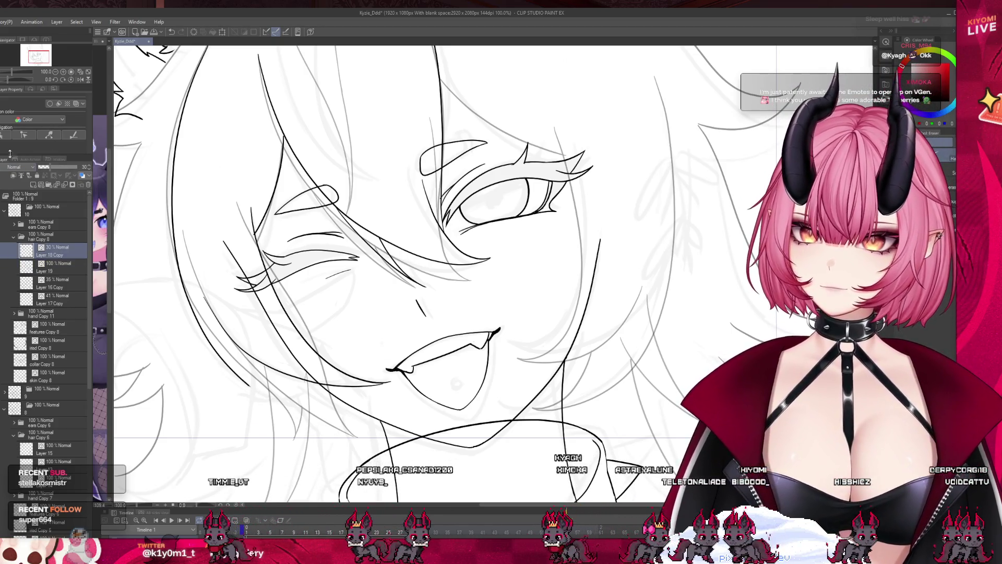
{"action": "left_click", "coordinate": [54, 266]}
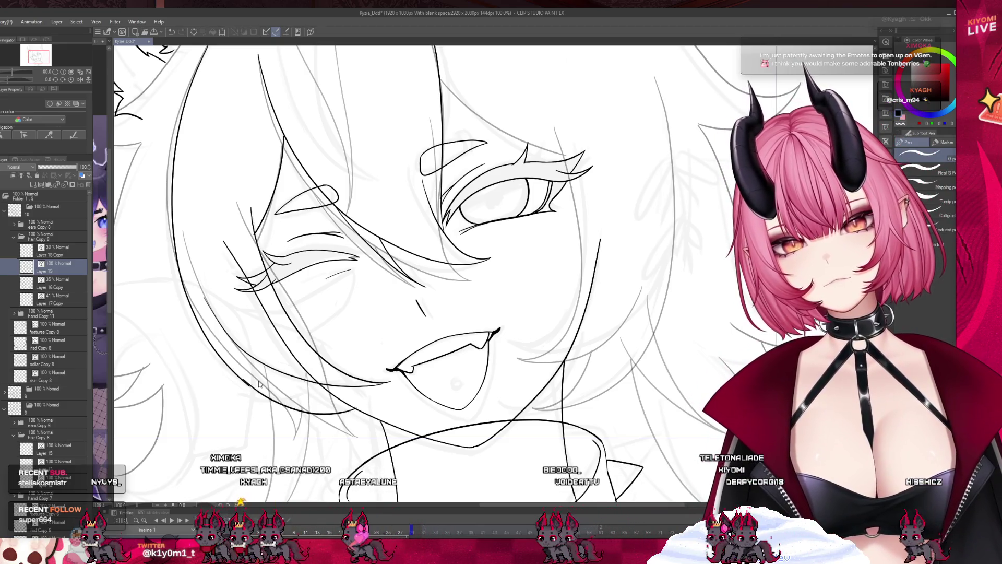
{"action": "left_click_drag", "start_coordinate": [283, 371], "coordinate": [321, 401]}
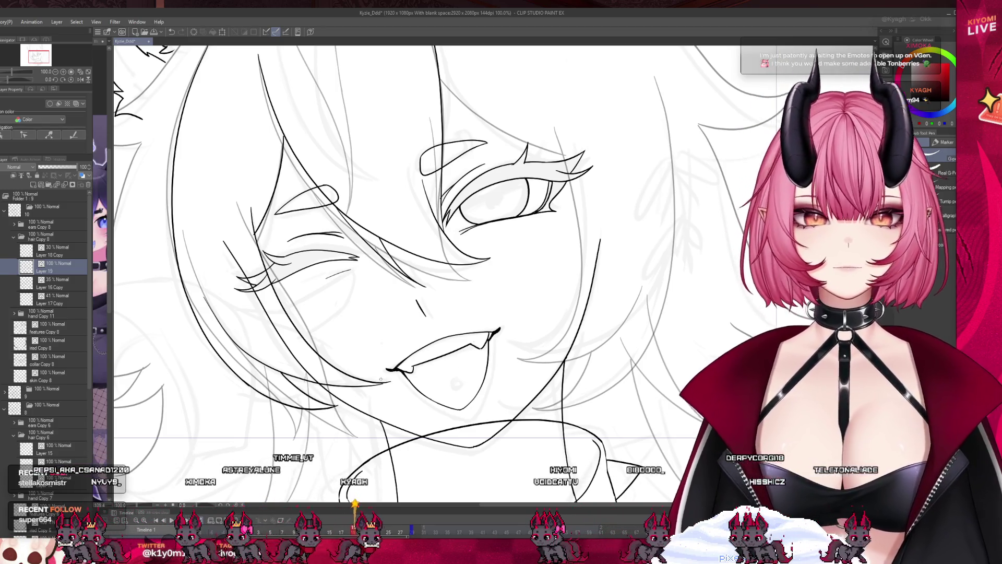
{"action": "scroll", "coordinate": [452, 316], "scroll_direction": "down", "scroll_amount": 5}
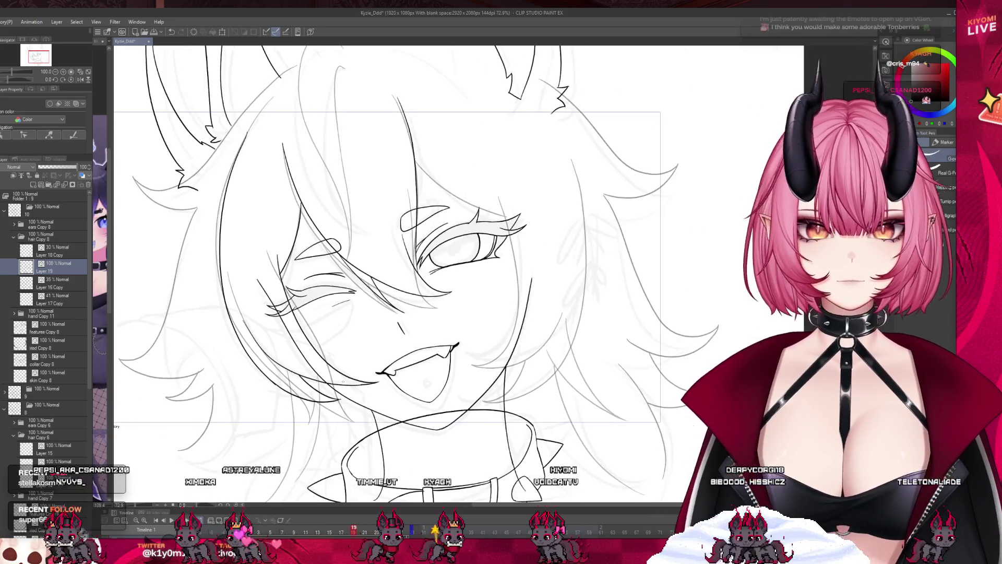
{"action": "scroll", "coordinate": [444, 323], "scroll_direction": "up", "scroll_amount": 1}
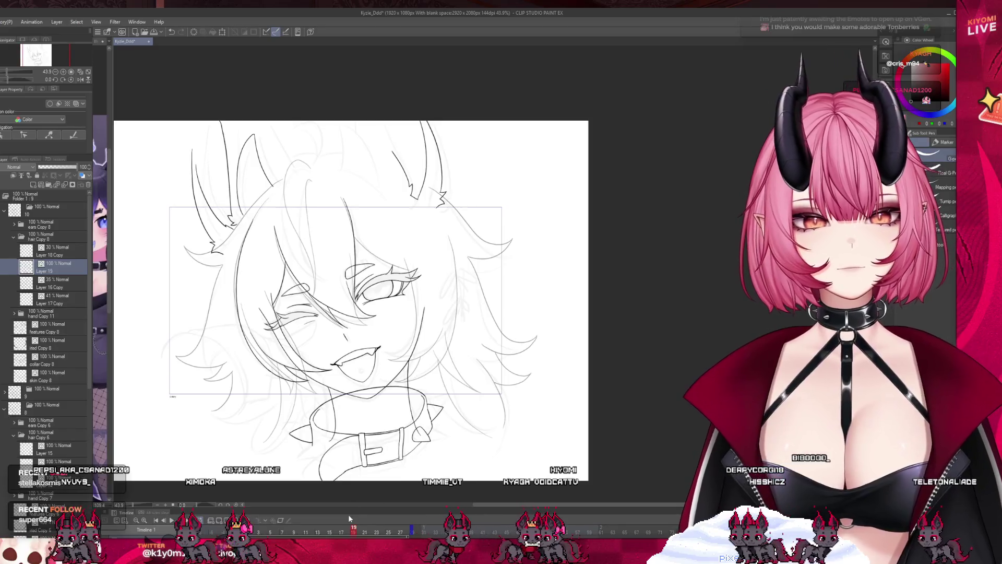
- Preview the neighbouring animation frames 19 to 21
{"action": "left_click_drag", "start_coordinate": [350, 533], "coordinate": [383, 536]}
{"action": "scroll", "coordinate": [277, 287], "scroll_direction": "up", "scroll_amount": 5}
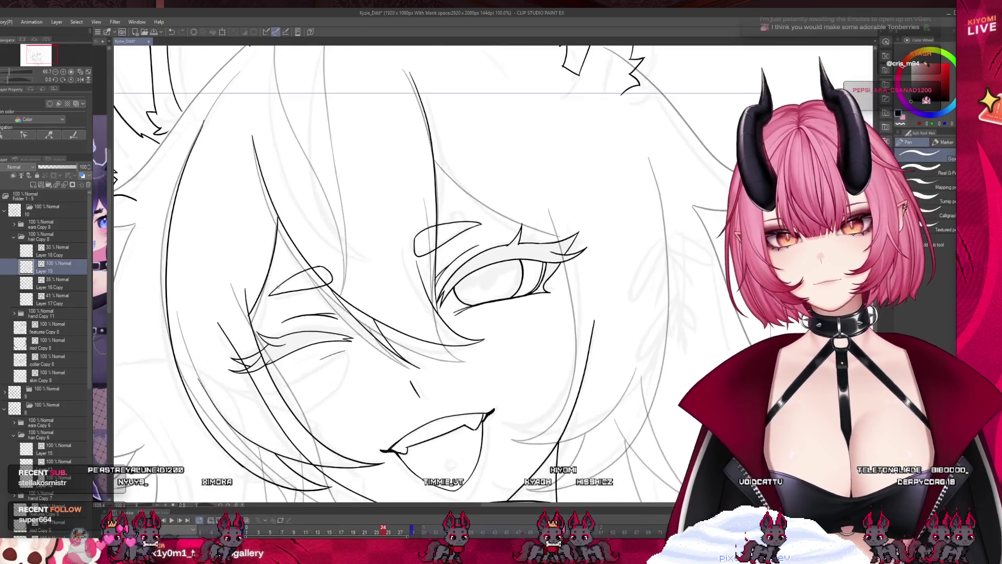
{"action": "scroll", "coordinate": [278, 286], "scroll_direction": "up", "scroll_amount": 1}
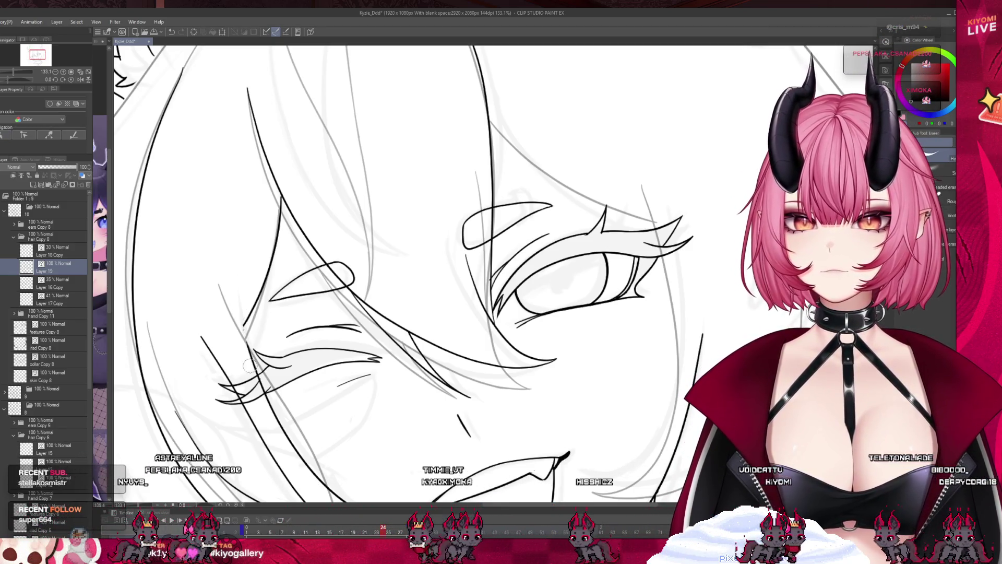
- Switch back to the pen and ink another hair strand over the sketch
{"action": "key", "text": "p"}
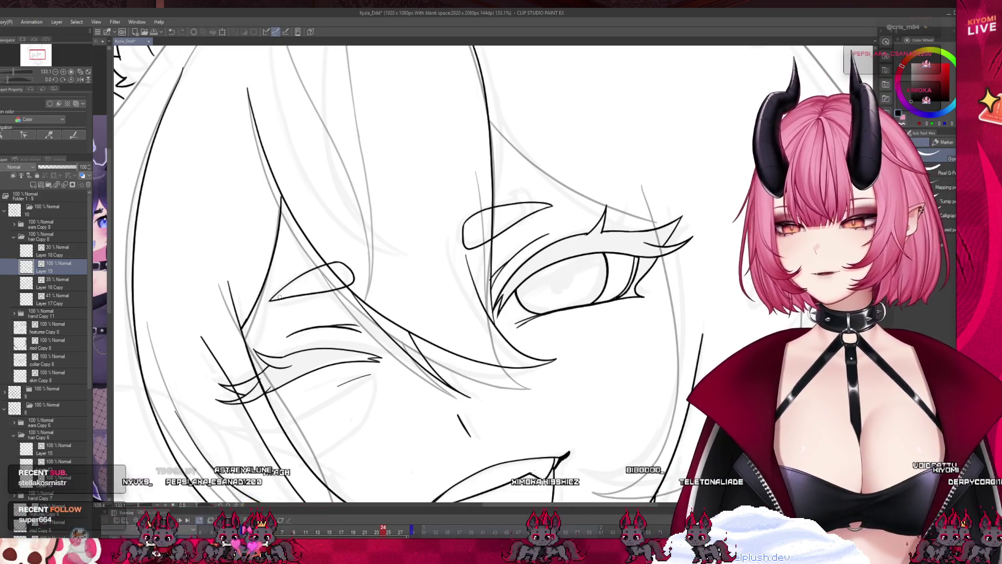
{"action": "scroll", "coordinate": [279, 296], "scroll_direction": "down", "scroll_amount": 5}
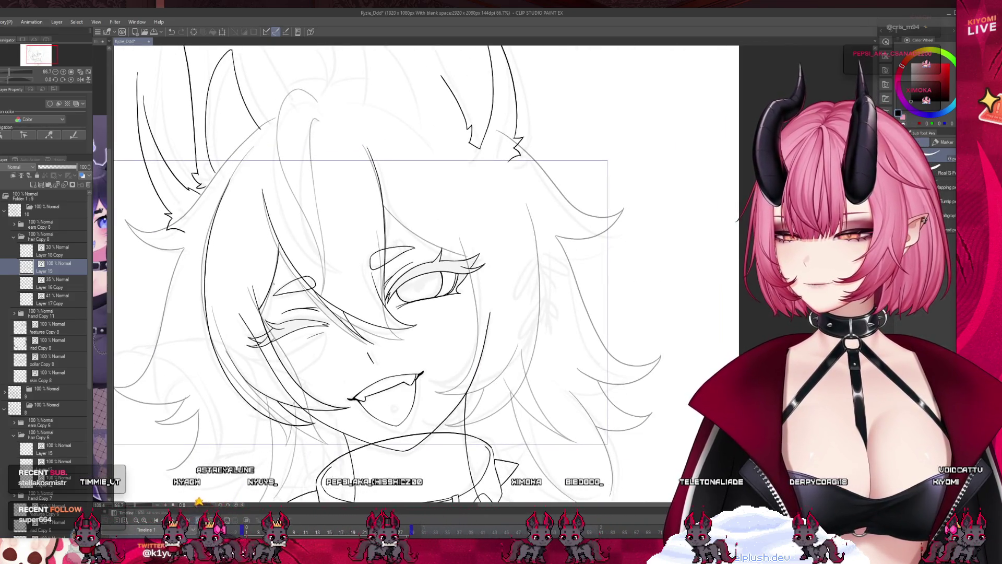
{"action": "scroll", "coordinate": [273, 283], "scroll_direction": "down", "scroll_amount": 2}
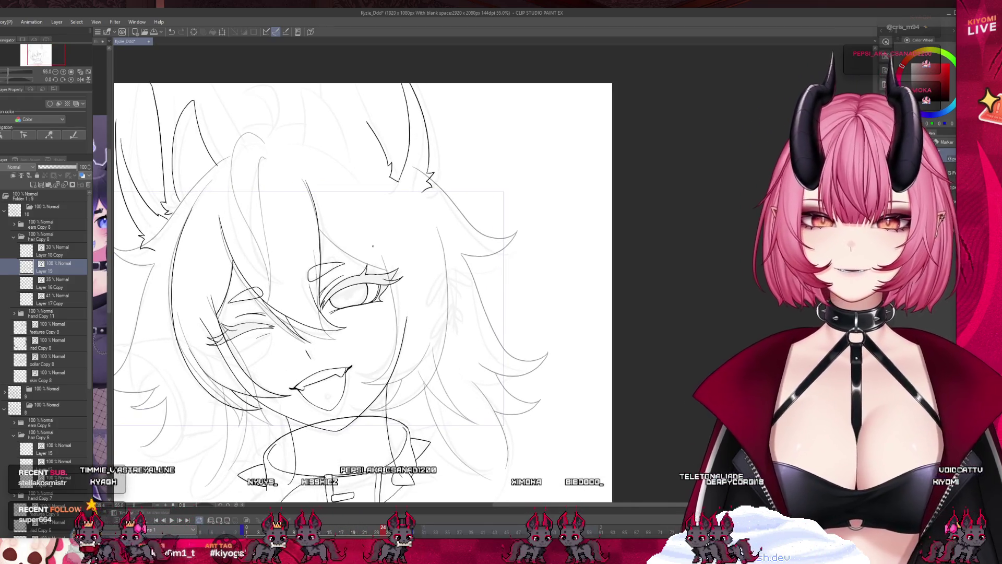
{"action": "scroll", "coordinate": [373, 246], "scroll_direction": "up", "scroll_amount": 2}
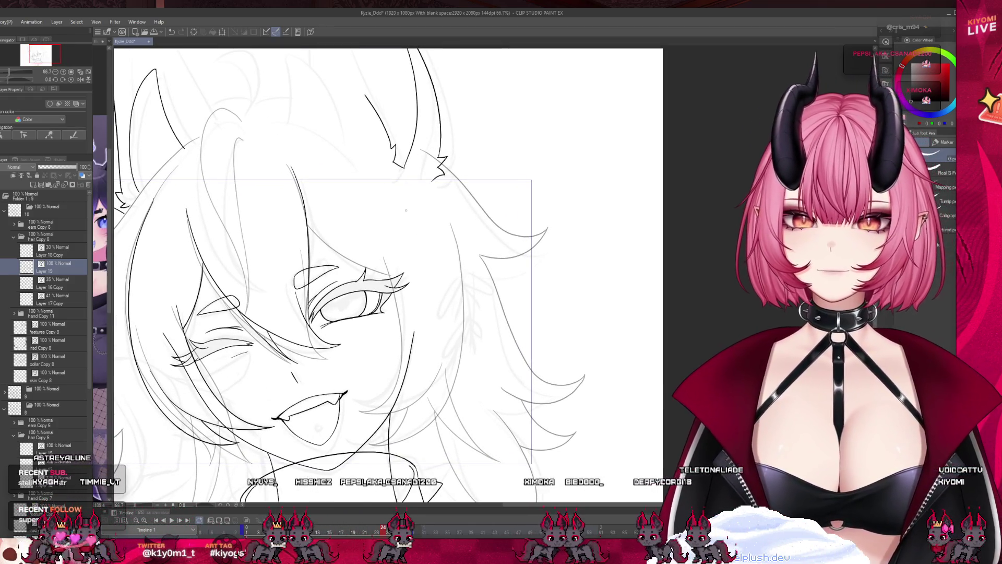
{"action": "scroll", "coordinate": [352, 170], "scroll_direction": "up", "scroll_amount": 1}
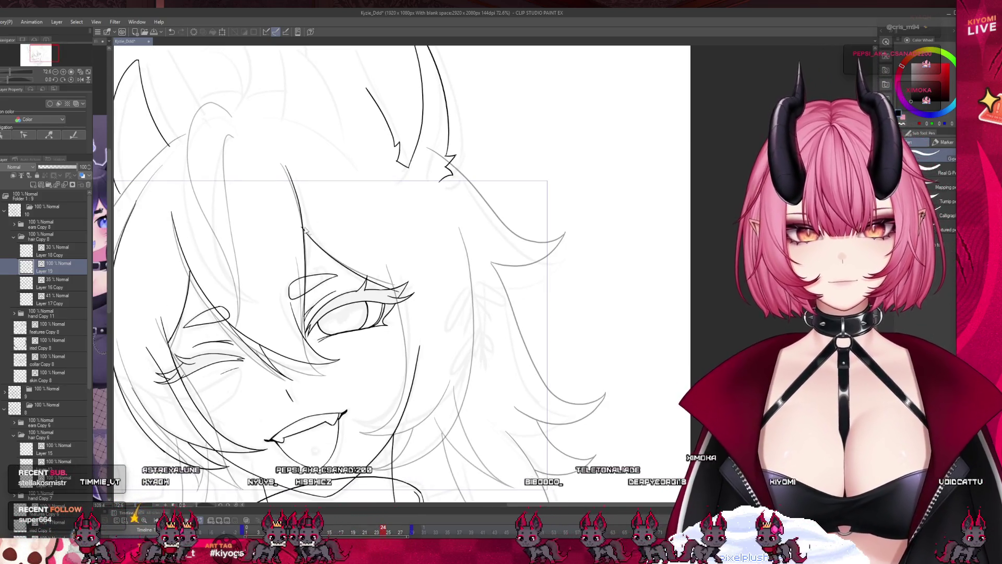
{"action": "left_click_drag", "start_coordinate": [302, 228], "coordinate": [399, 284]}
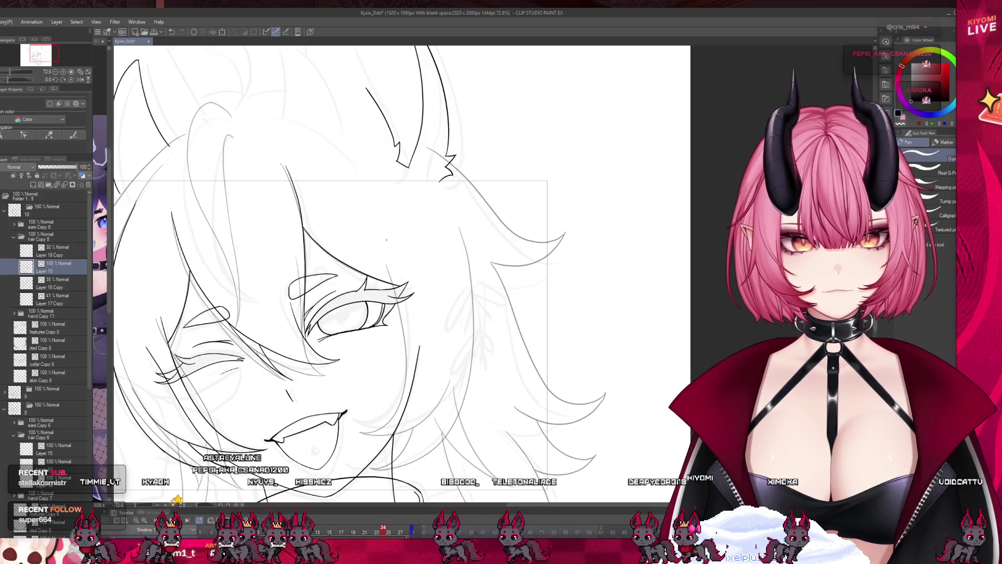
{"action": "scroll", "coordinate": [436, 384], "scroll_direction": "up", "scroll_amount": 3}
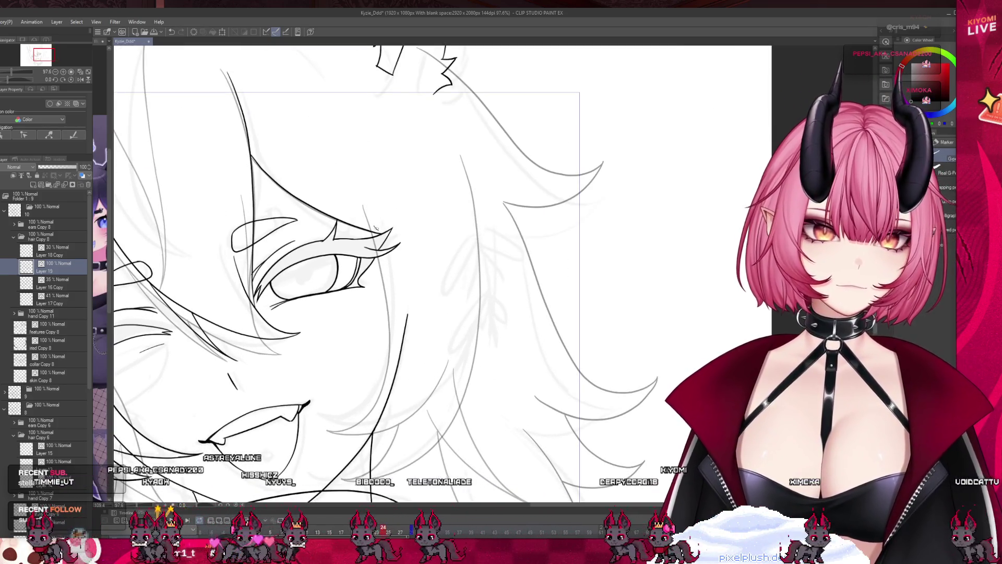
- Redraw the chin curve below the mouth and ink a hair line along the face's right side
{"action": "left_click_drag", "start_coordinate": [367, 207], "coordinate": [381, 270]}
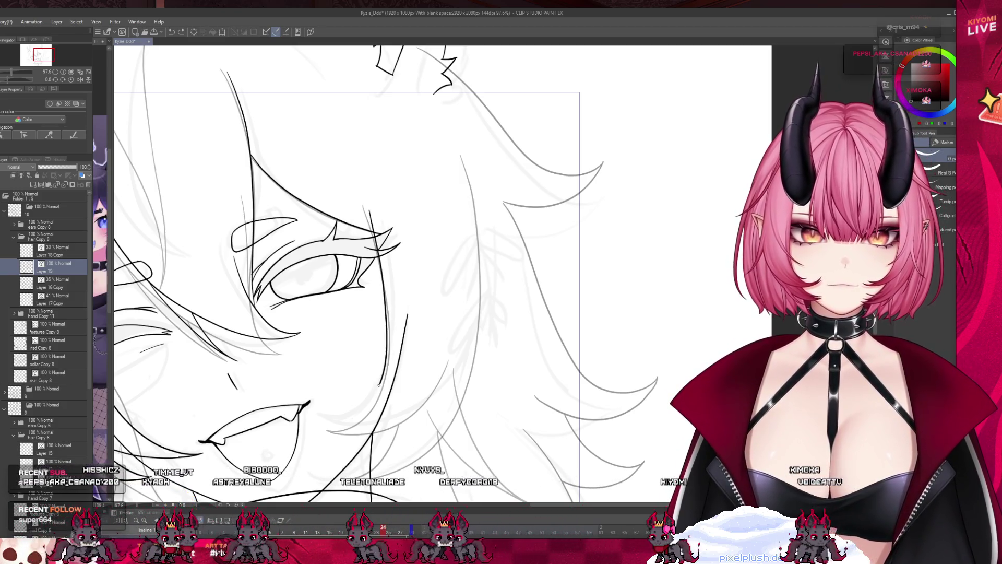
{"action": "key", "text": "ctrl+z"}
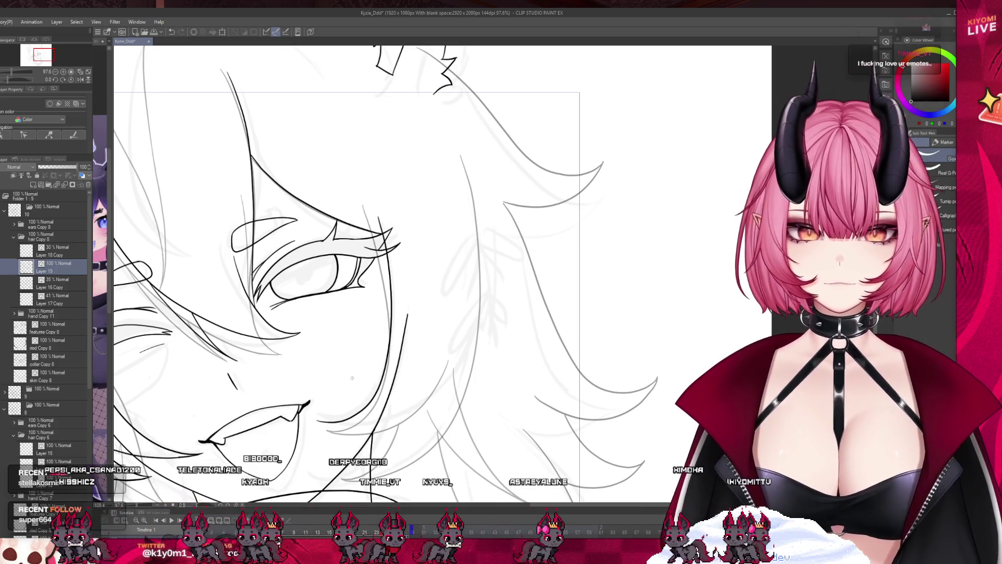
{"action": "left_click_drag", "start_coordinate": [428, 415], "coordinate": [317, 423]}
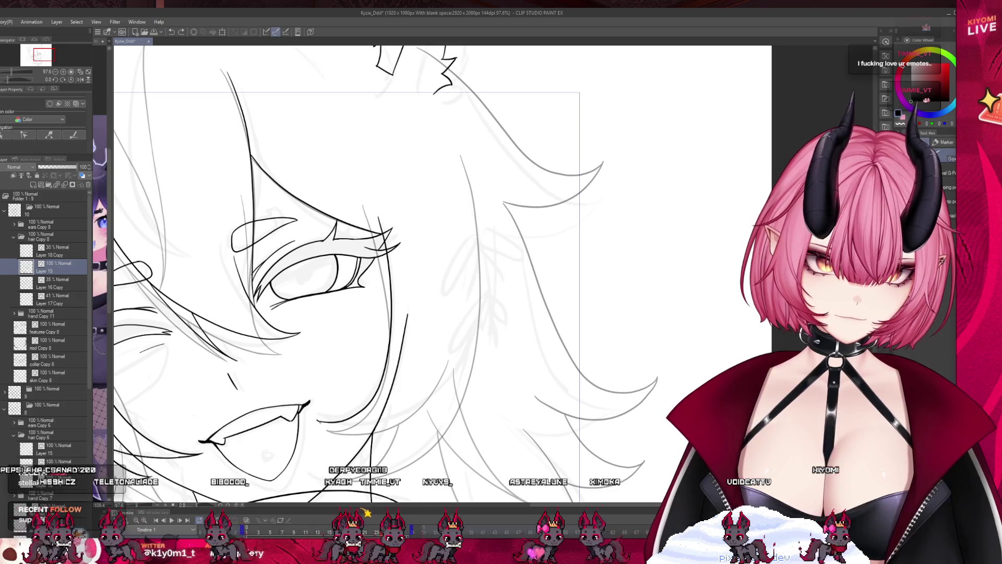
{"action": "key", "text": "ctrl+z"}
{"action": "left_click_drag", "start_coordinate": [318, 422], "coordinate": [435, 395]}
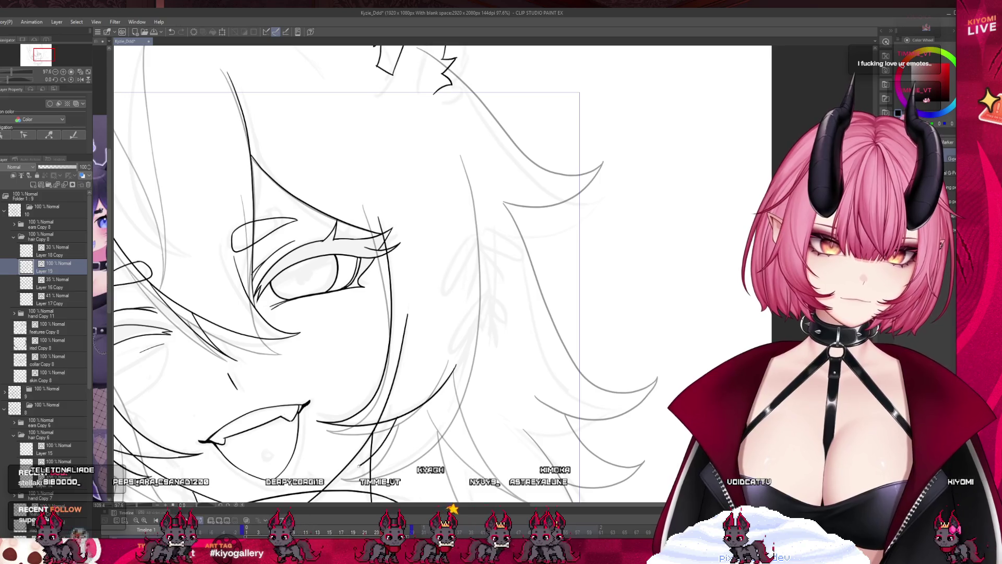
{"action": "left_click_drag", "start_coordinate": [437, 440], "coordinate": [481, 346]}
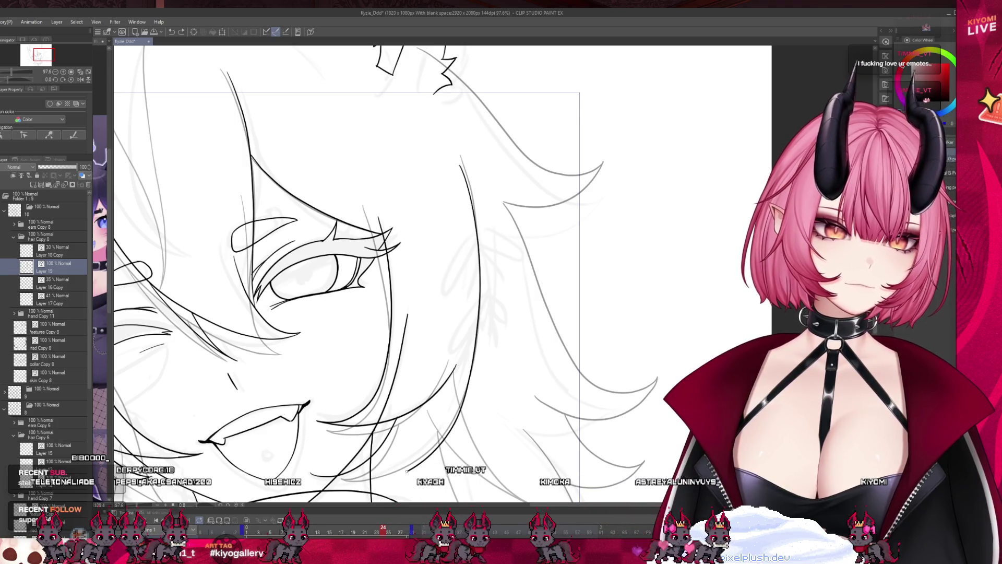
- Enlarge the view slightly and start lassoing the linework around the mouth
{"action": "key", "text": "ctrl+alt+0"}
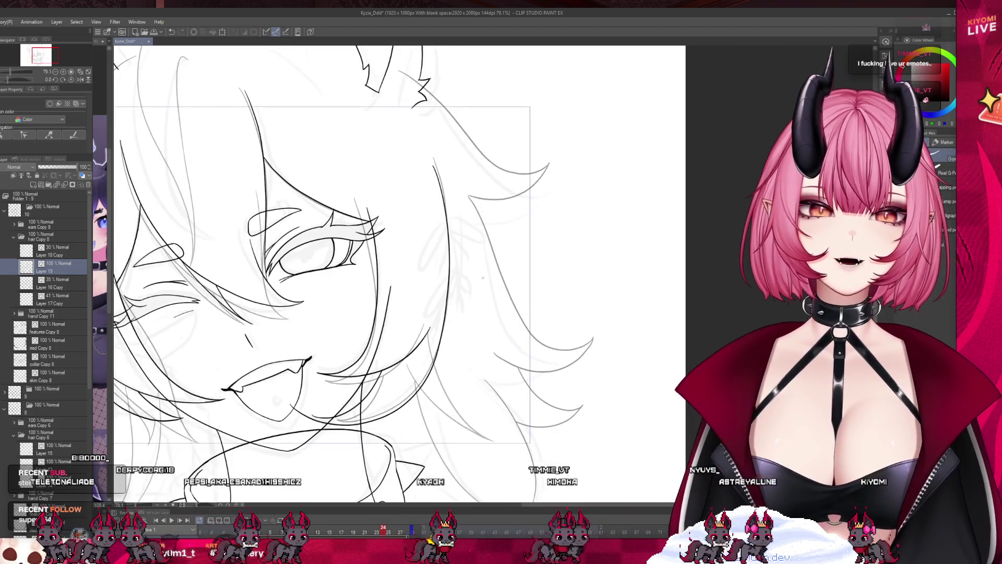
{"action": "key", "text": "m"}
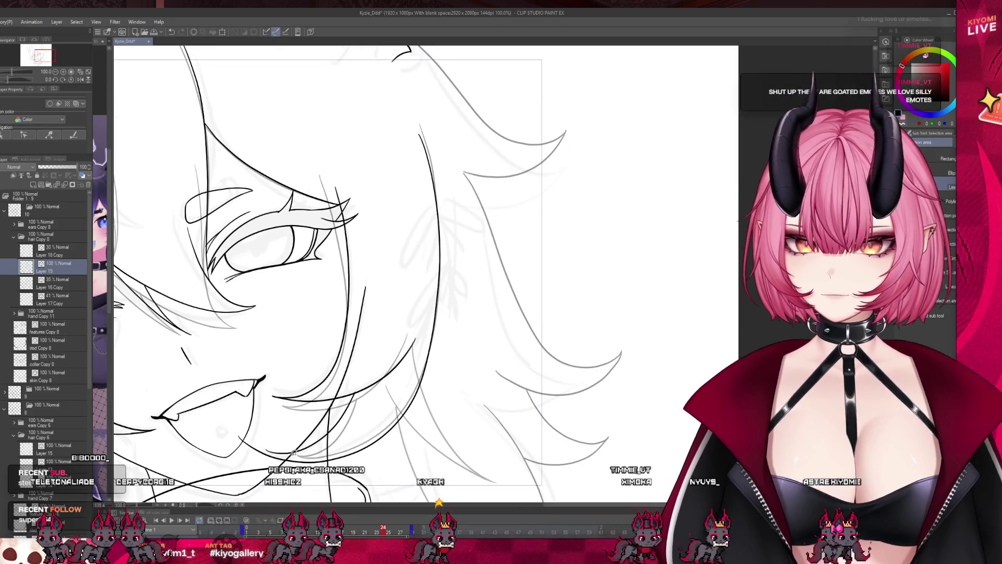
{"action": "left_click_drag", "start_coordinate": [232, 417], "coordinate": [416, 431]}
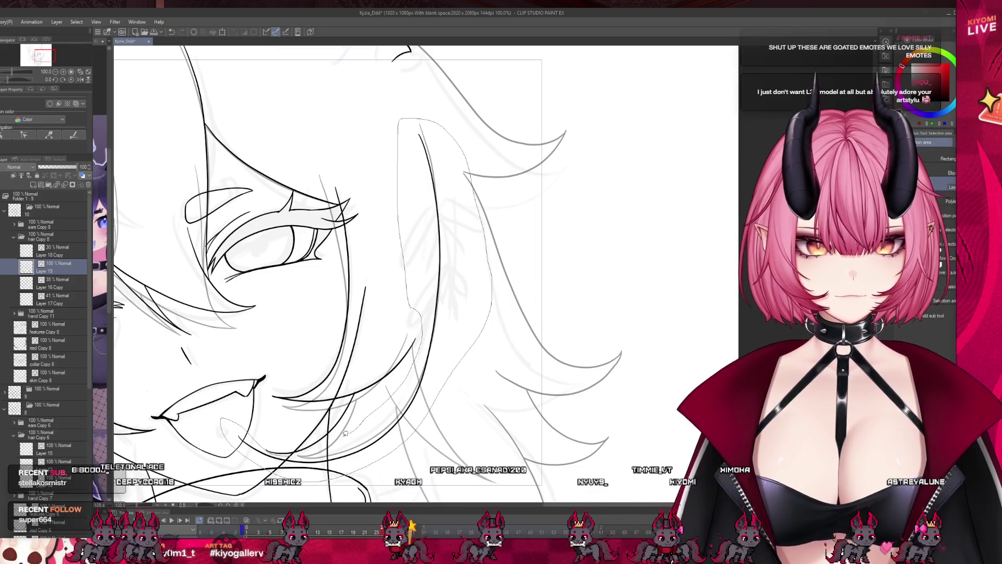
- Nudge the lassoed mouth and hair lines slightly right and up with a transform, then deselect
{"action": "left_click_drag", "start_coordinate": [347, 432], "coordinate": [293, 454]}
{"action": "key", "text": "ctrl+t"}
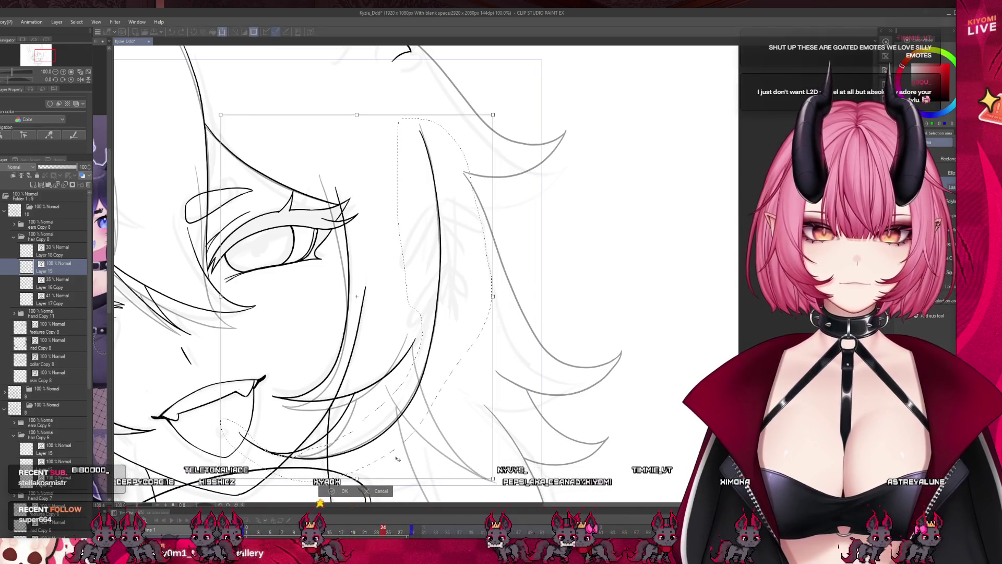
{"action": "left_click_drag", "start_coordinate": [405, 447], "coordinate": [408, 446]}
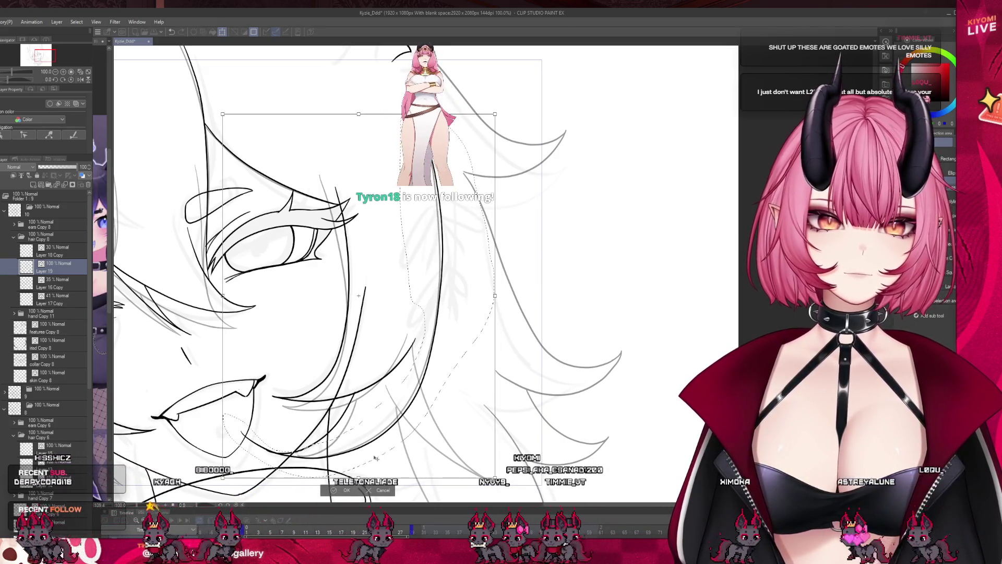
{"action": "key", "text": "Return"}
{"action": "key", "text": "ctrl+d"}
{"action": "key", "text": "e"}
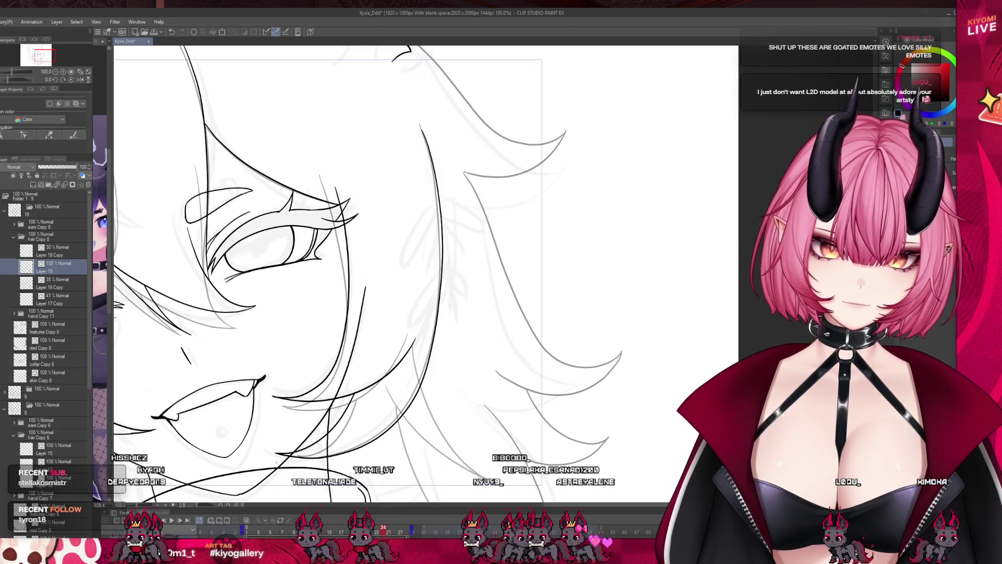
{"action": "scroll", "coordinate": [456, 304], "scroll_direction": "down", "scroll_amount": 5}
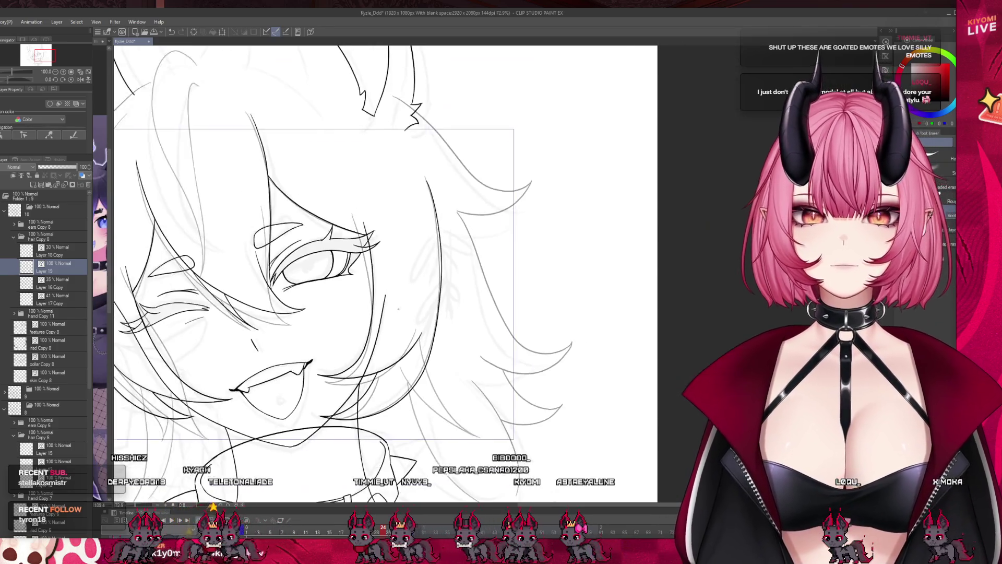
- Save the animation file, zoom out and show a later frame from the timeline
{"action": "scroll", "coordinate": [331, 252], "scroll_direction": "down", "scroll_amount": 2}
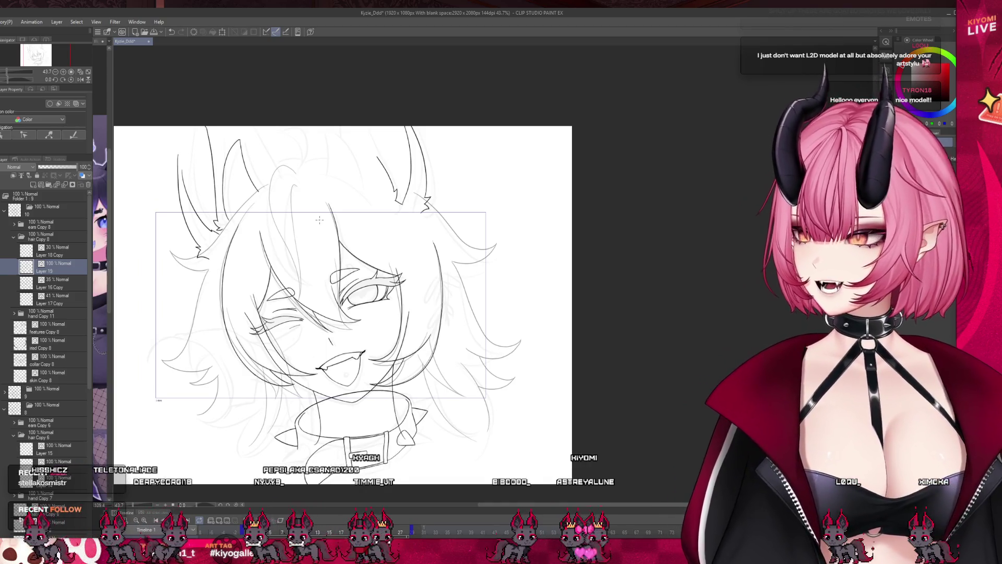
{"action": "scroll", "coordinate": [334, 232], "scroll_direction": "up", "scroll_amount": 3}
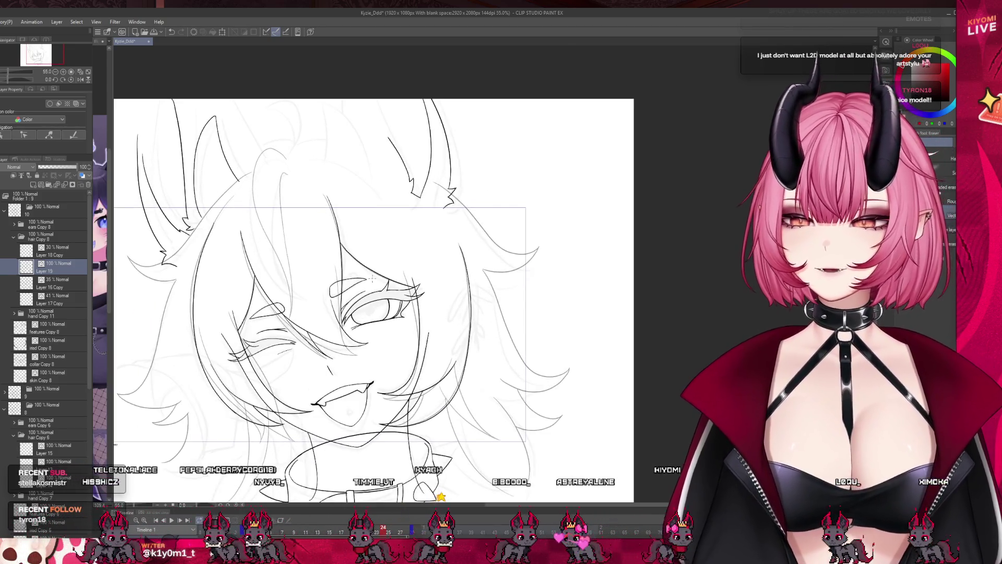
{"action": "key", "text": "ctrl+s"}
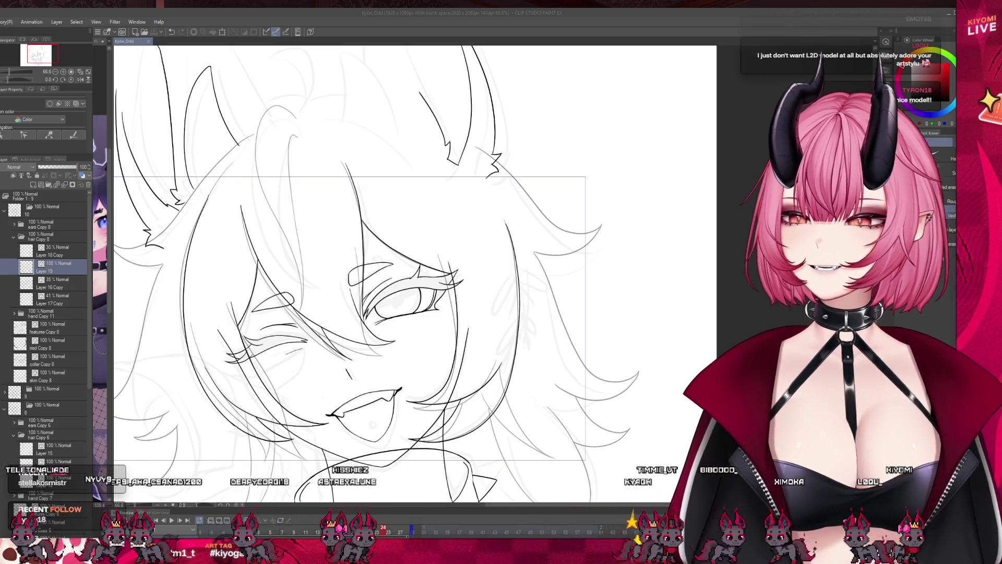
{"action": "key", "text": "ctrl+minus"}
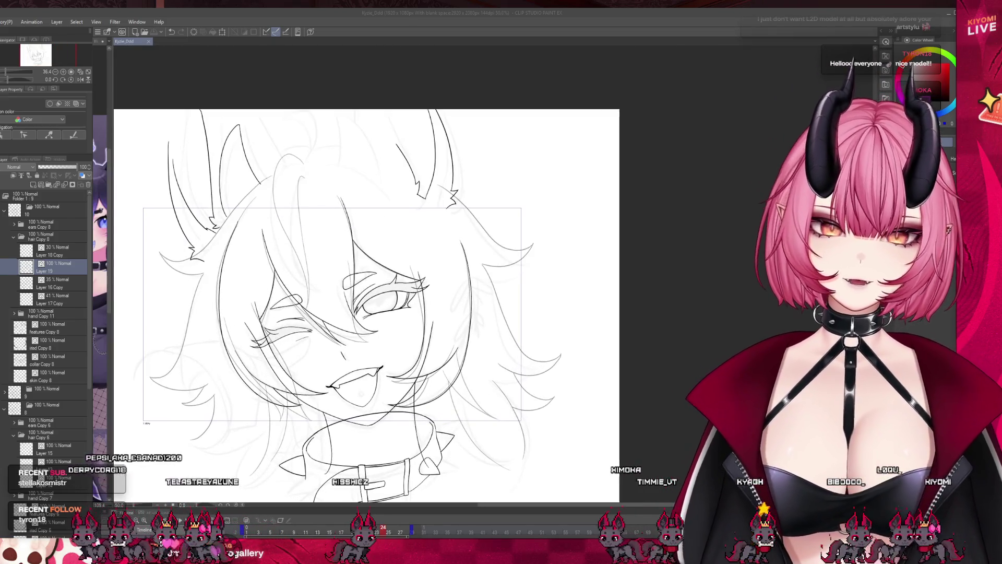
{"action": "left_click", "coordinate": [281, 529]}
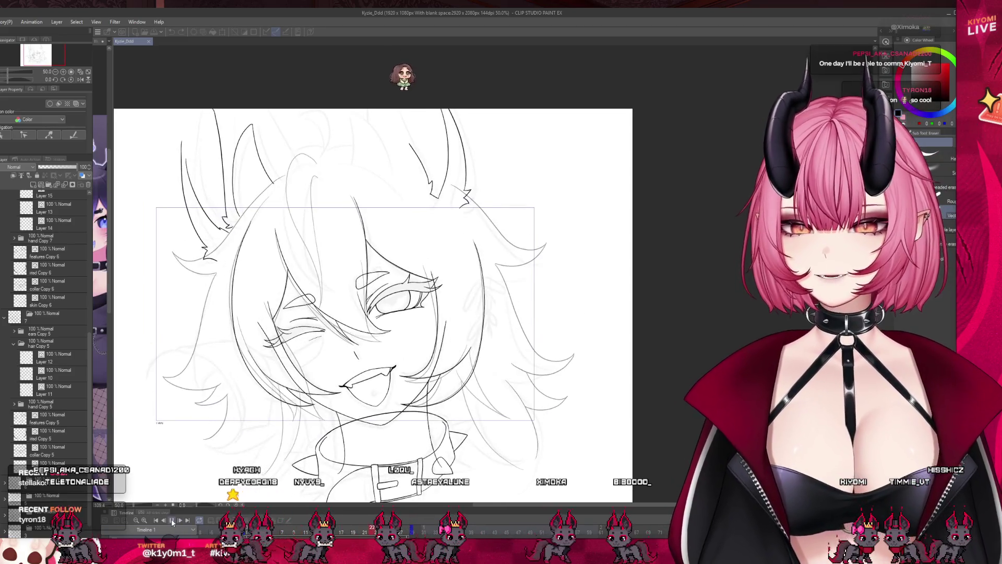
{"action": "scroll", "coordinate": [496, 300], "scroll_direction": "up", "scroll_amount": 4}
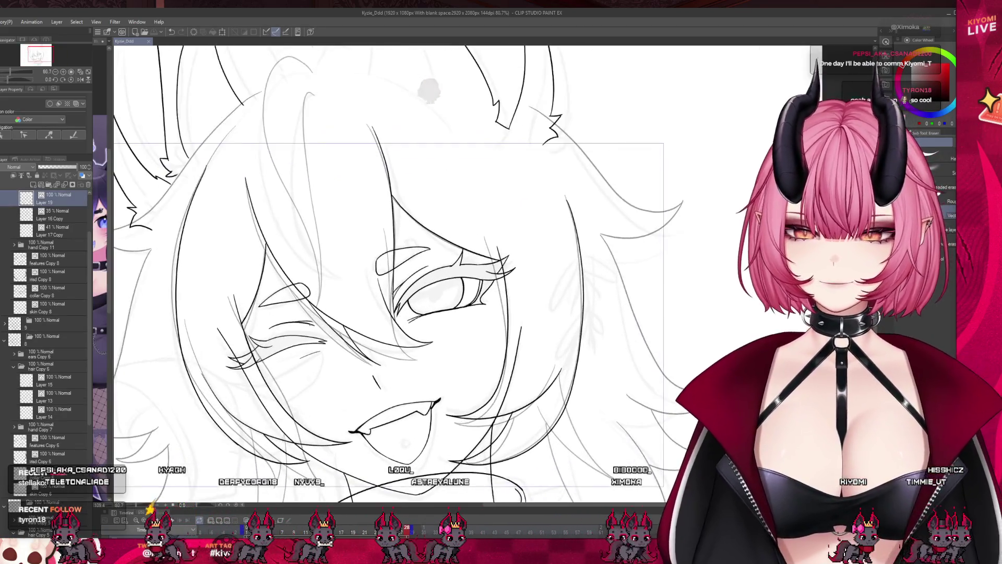
{"action": "scroll", "coordinate": [434, 274], "scroll_direction": "down", "scroll_amount": 3}
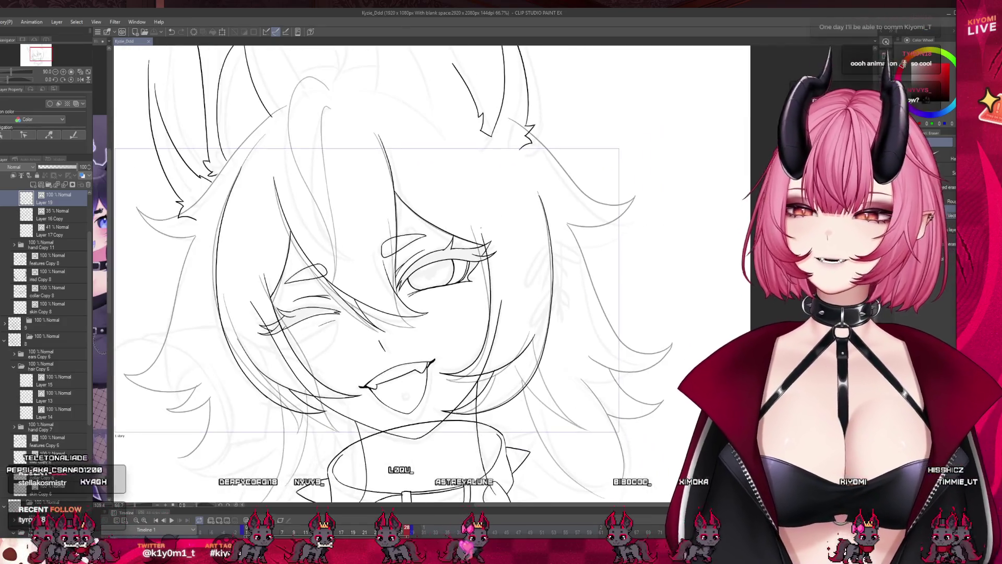
{"action": "scroll", "coordinate": [433, 274], "scroll_direction": "up", "scroll_amount": 1}
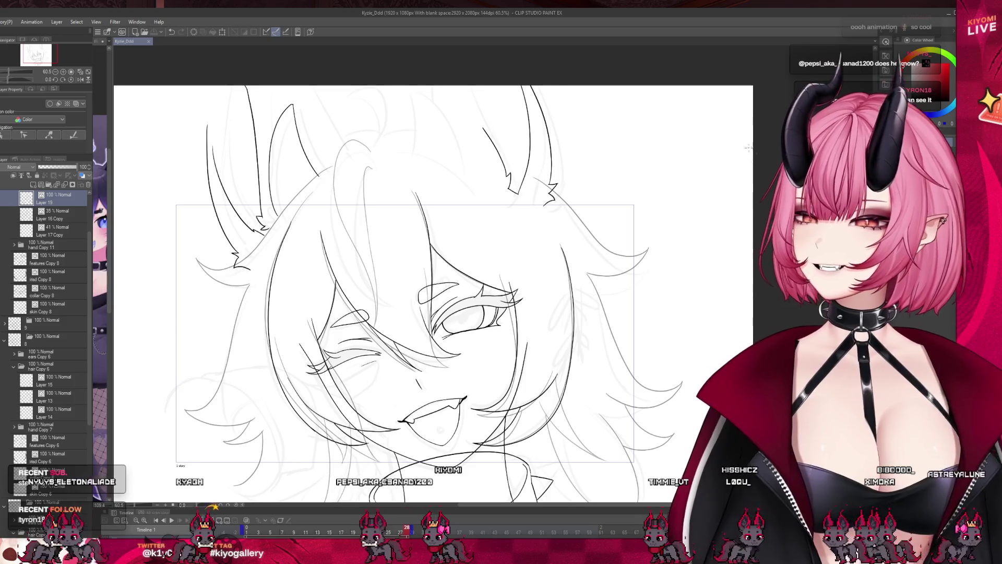
{"action": "scroll", "coordinate": [599, 140], "scroll_direction": "up", "scroll_amount": 3}
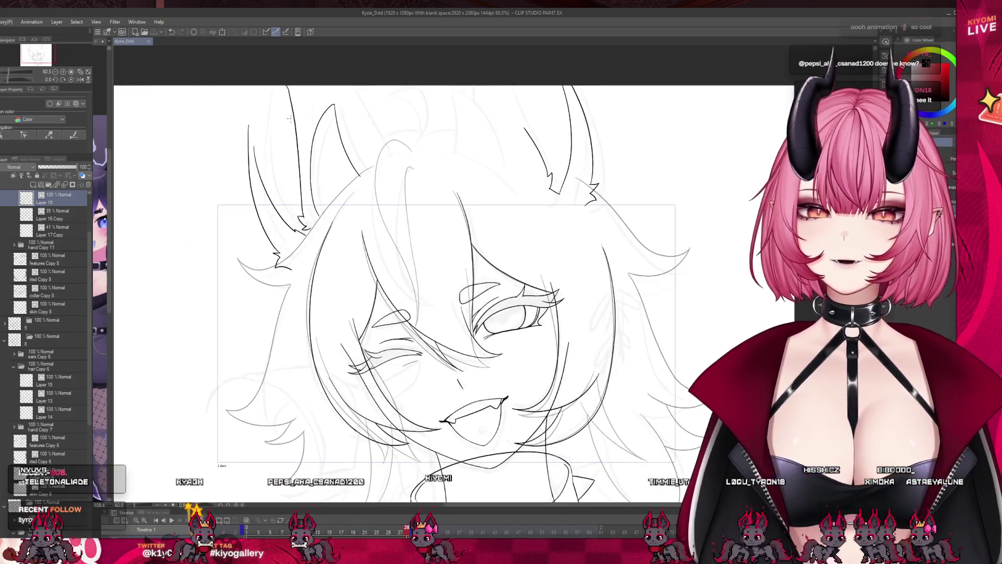
{"action": "scroll", "coordinate": [254, 143], "scroll_direction": "down", "scroll_amount": 1}
{"action": "scroll", "coordinate": [227, 131], "scroll_direction": "down", "scroll_amount": 4}
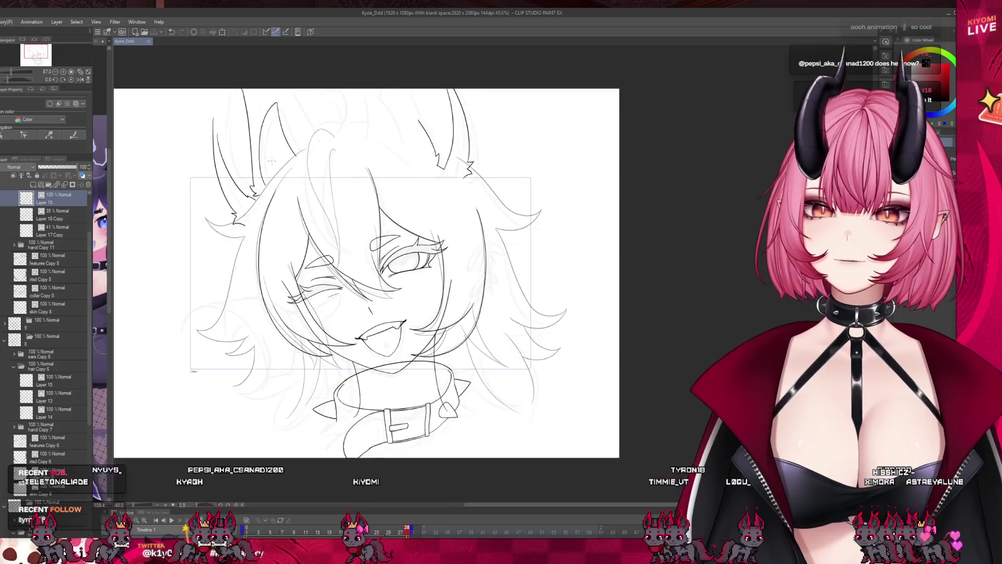
{"action": "scroll", "coordinate": [227, 132], "scroll_direction": "up", "scroll_amount": 3}
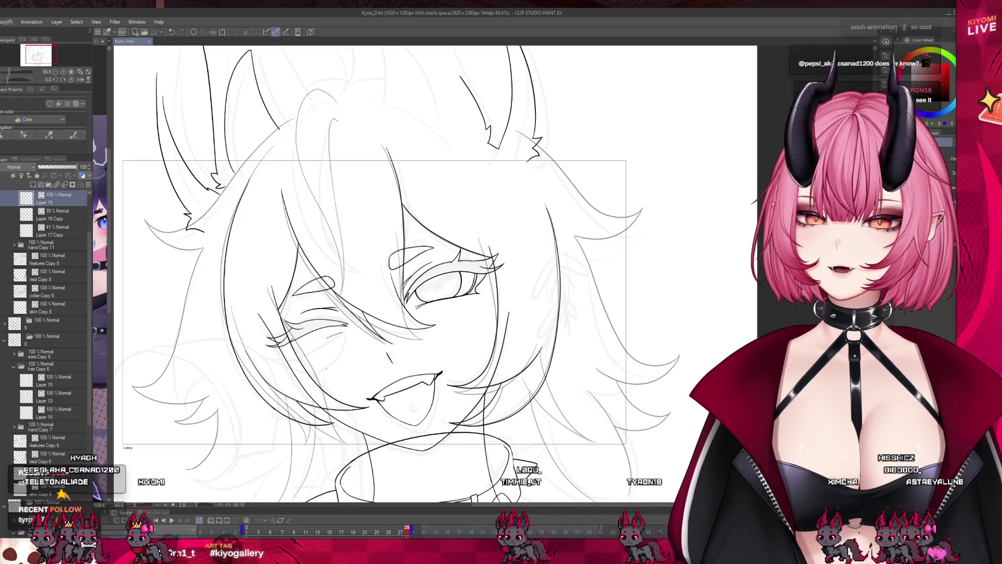
{"action": "scroll", "coordinate": [41, 258], "scroll_direction": "up", "scroll_amount": 2}
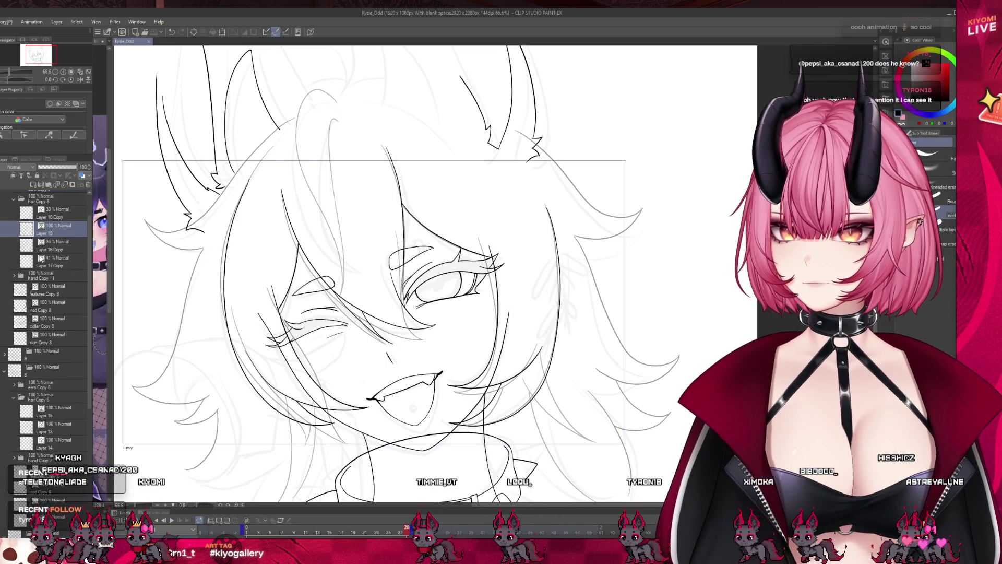
- Delete Layer 16 Copy and add a new raster layer above Layer 17 Copy
{"action": "left_click", "coordinate": [53, 245]}
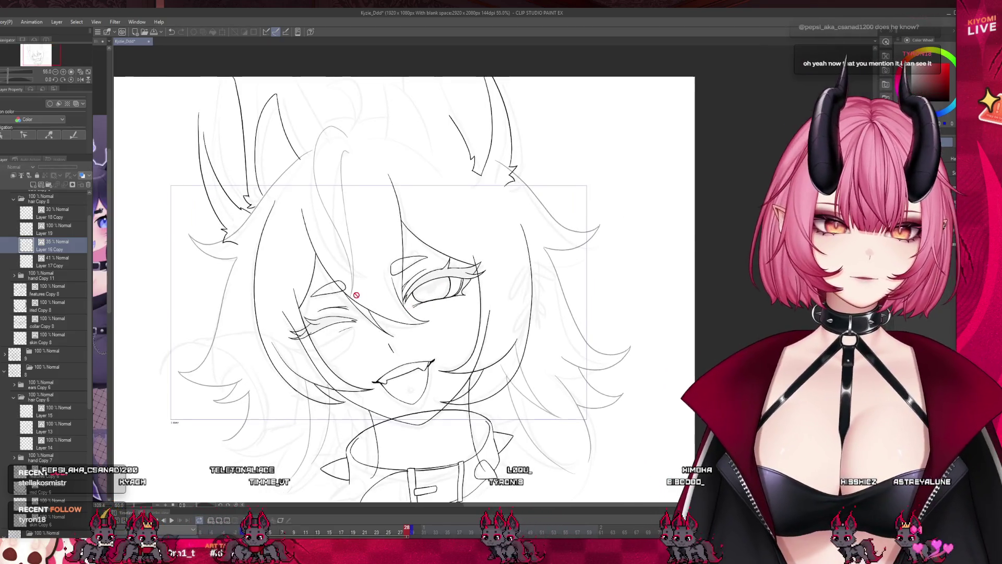
{"action": "key", "text": "Delete"}
{"action": "left_click", "coordinate": [46, 219]}
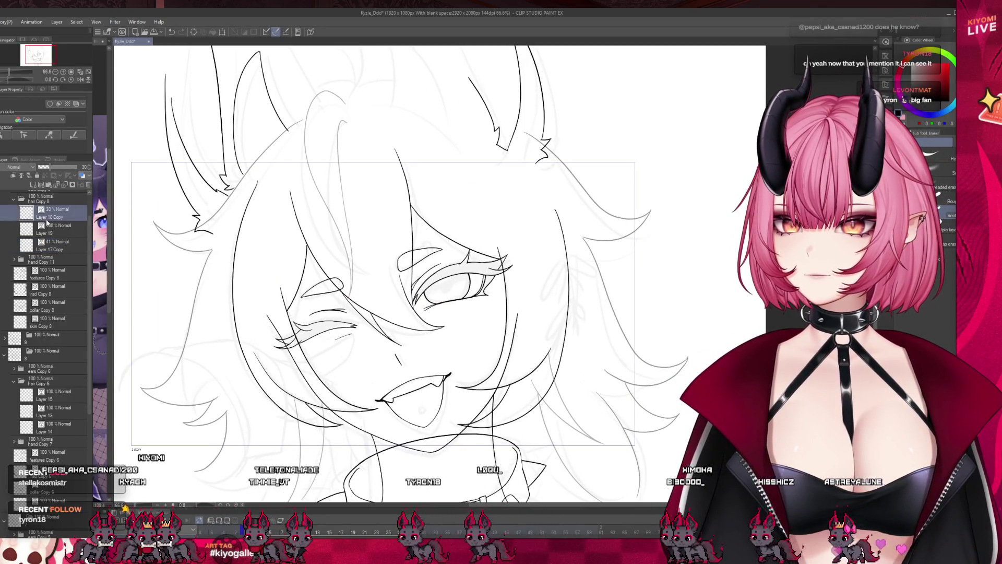
{"action": "left_click", "coordinate": [52, 245]}
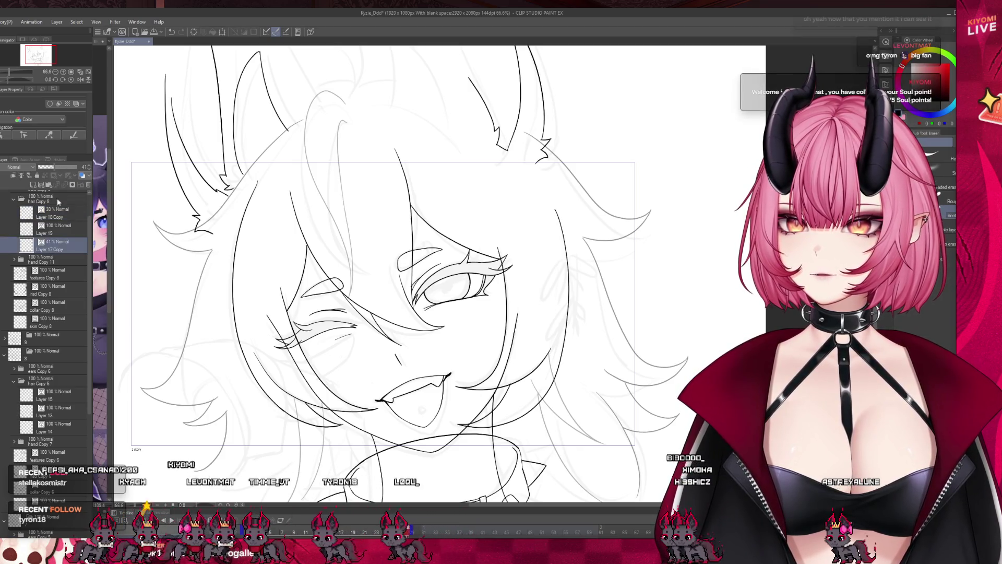
{"action": "left_click", "coordinate": [46, 186]}
{"action": "scroll", "coordinate": [416, 327], "scroll_direction": "down", "scroll_amount": 2}
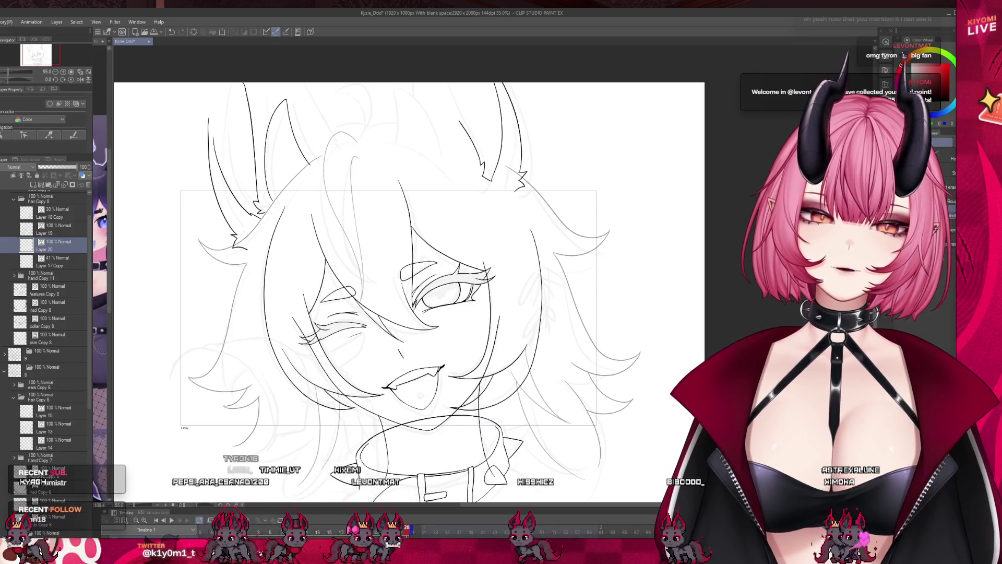
- Step through animation frames 15 to 20, then reselect Layer 17 Copy
{"action": "left_click", "coordinate": [332, 532]}
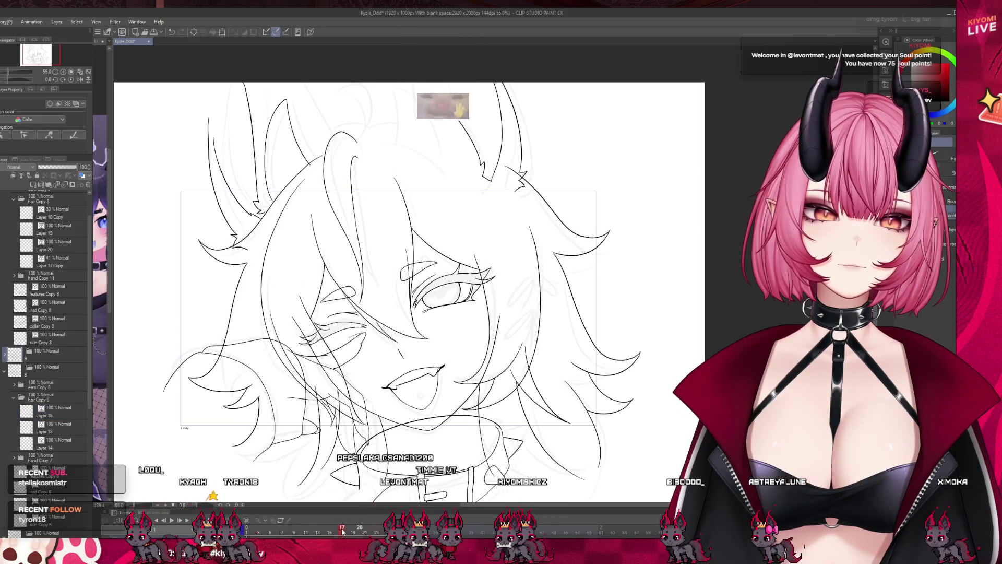
{"action": "left_click", "coordinate": [338, 532]}
{"action": "left_click", "coordinate": [342, 531]}
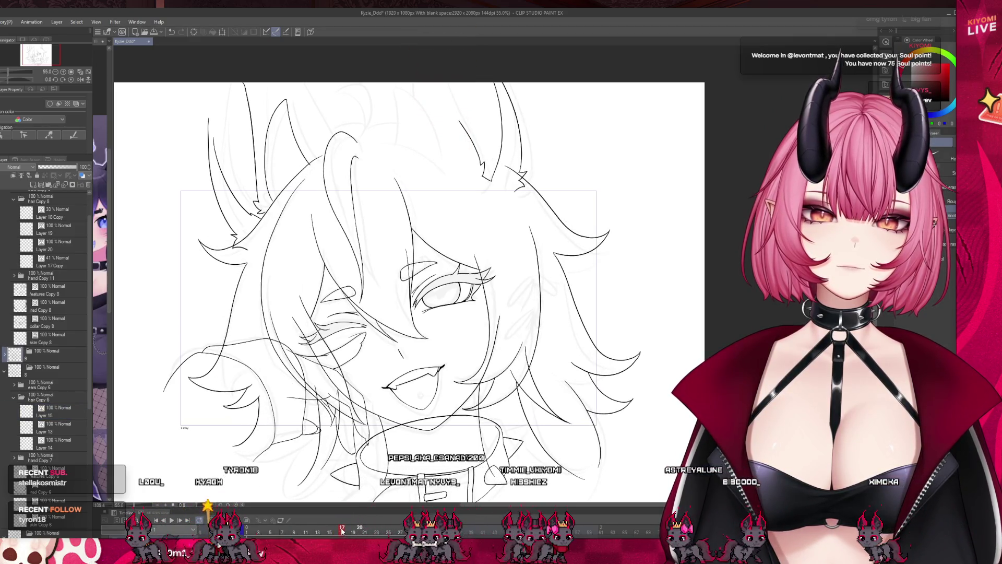
{"action": "left_click_drag", "start_coordinate": [345, 531], "coordinate": [357, 536]}
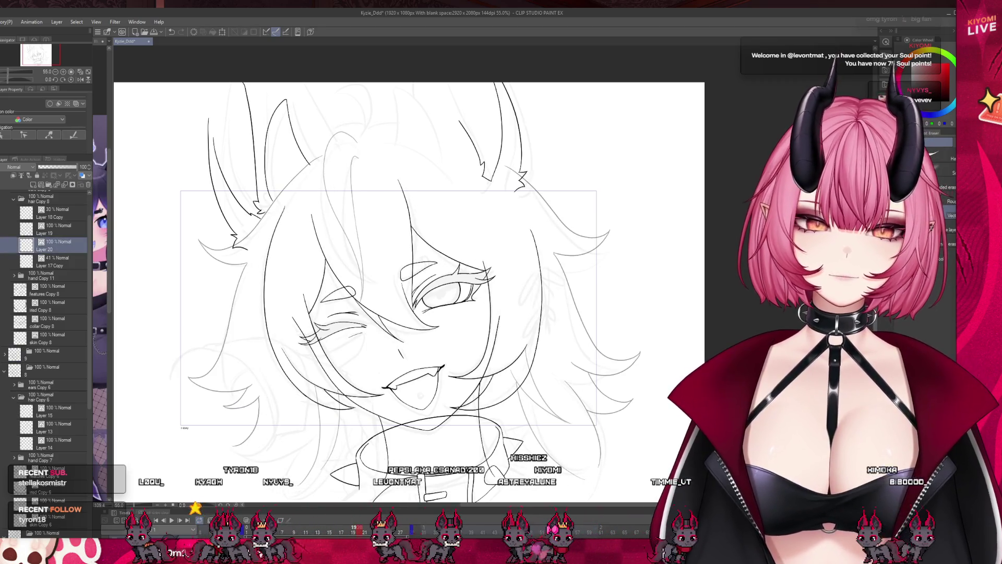
{"action": "left_click", "coordinate": [62, 256]}
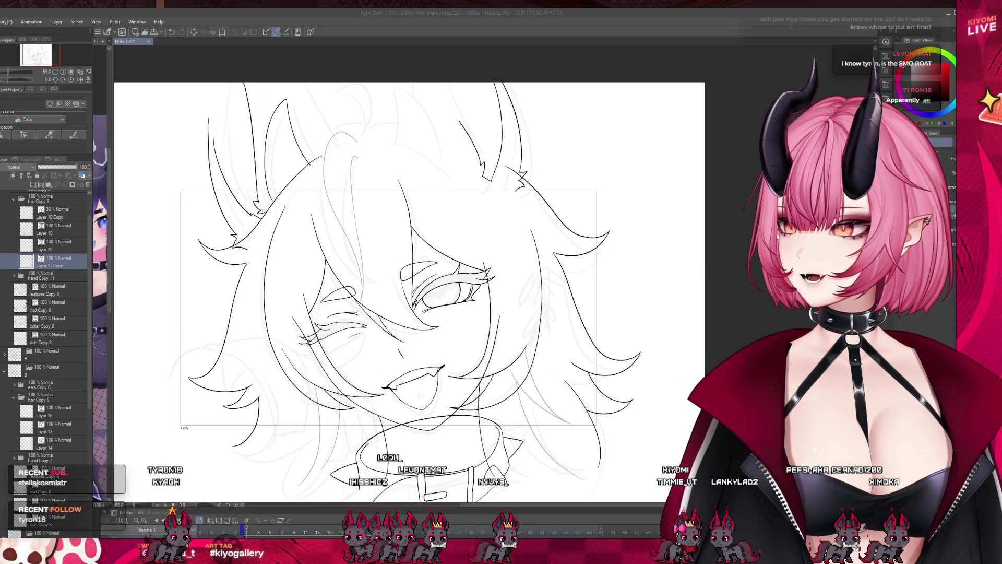
- Zoom in slightly and save the animation file with Ctrl+S
{"action": "scroll", "coordinate": [377, 244], "scroll_direction": "up", "scroll_amount": 2}
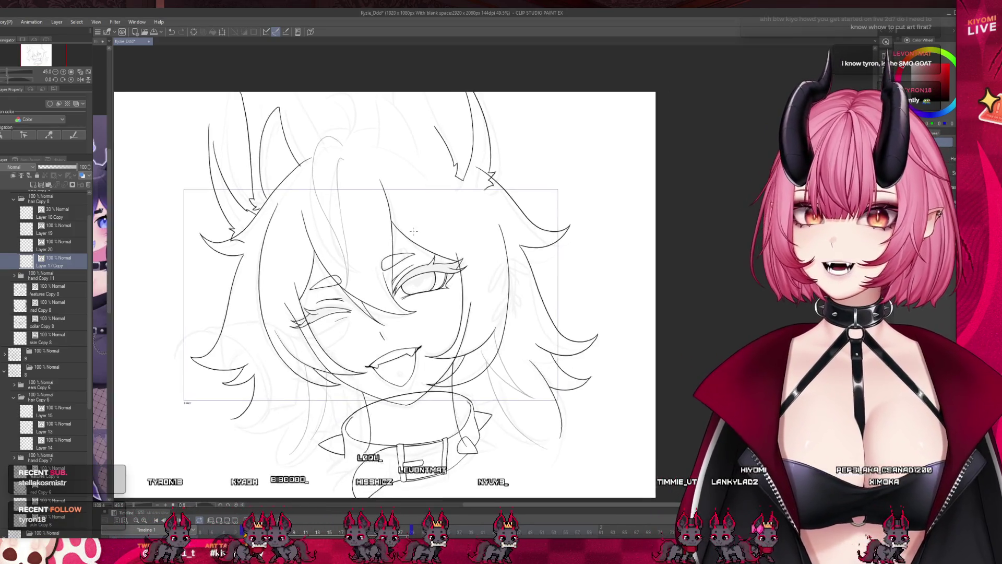
{"action": "key", "text": "ctrl+s"}
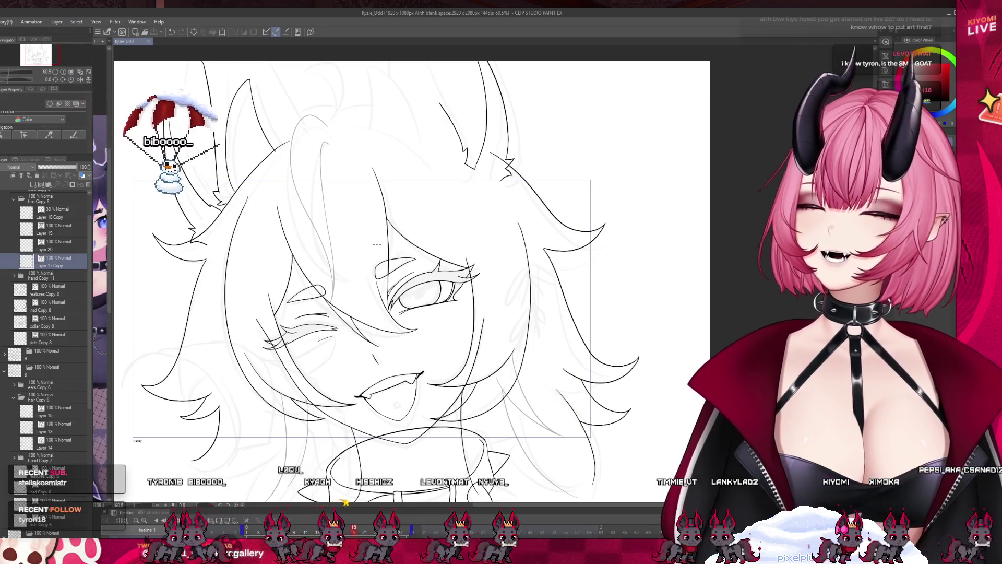
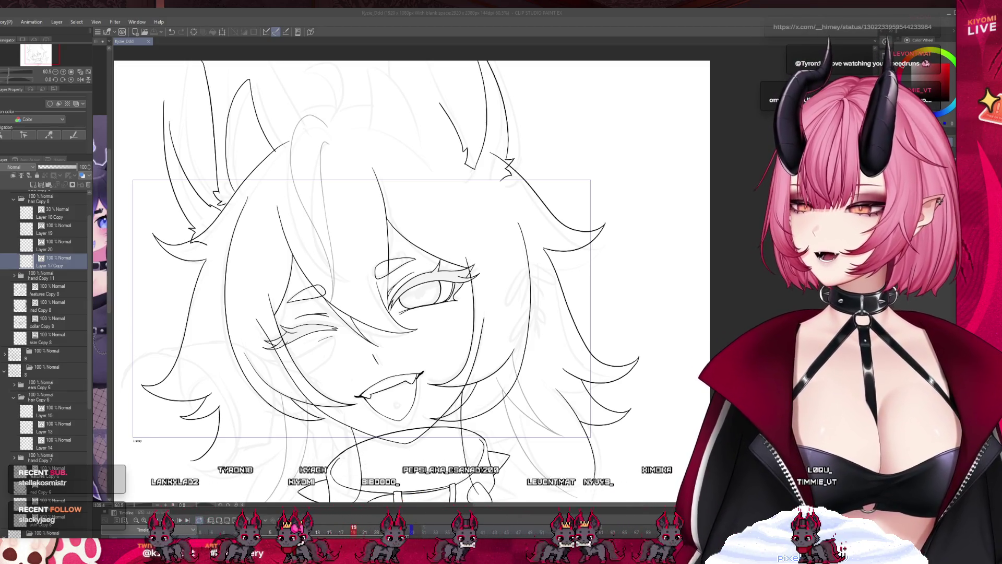
- Mesh-warp the hair's left and top edges, slanting them and tilting the upper-right edge inward
{"action": "key", "text": "ctrl+minus"}
{"action": "key", "text": "ctrl+plus"}
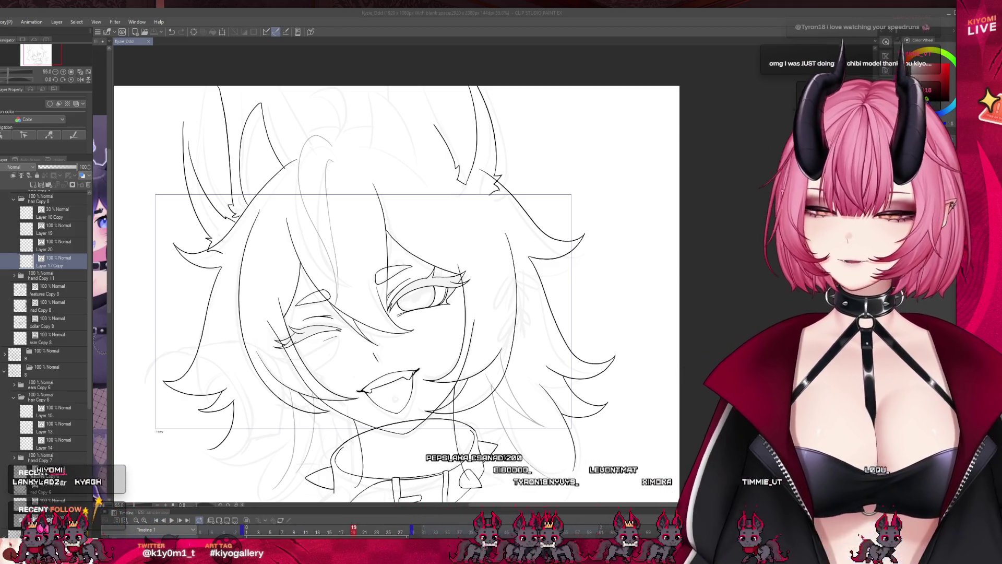
{"action": "key", "text": "ctrl+plus"}
{"action": "key", "text": "ctrl+plus"}
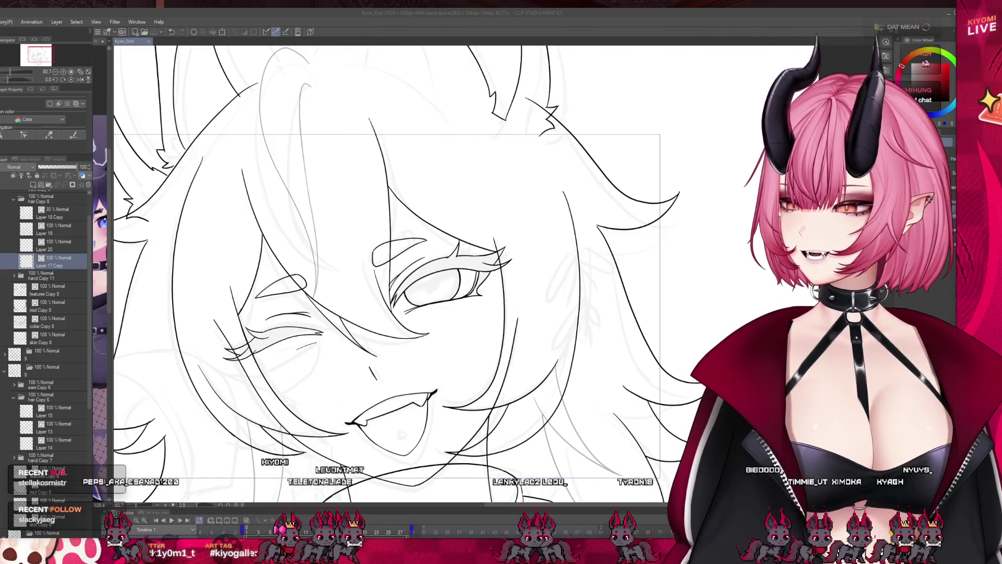
{"action": "scroll", "coordinate": [387, 271], "scroll_direction": "down", "scroll_amount": 2}
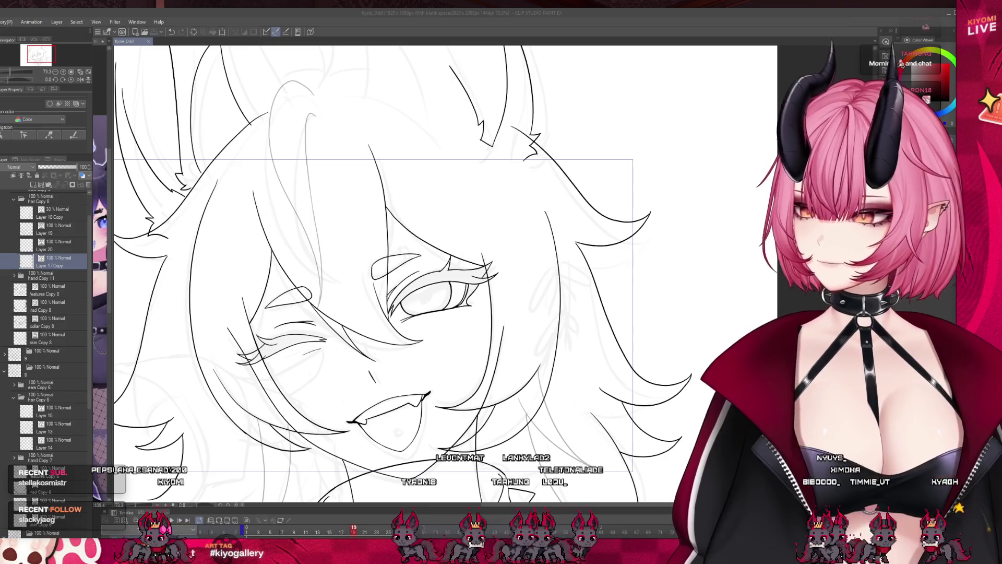
{"action": "scroll", "coordinate": [392, 271], "scroll_direction": "down", "scroll_amount": 2}
{"action": "scroll", "coordinate": [391, 271], "scroll_direction": "up", "scroll_amount": 3}
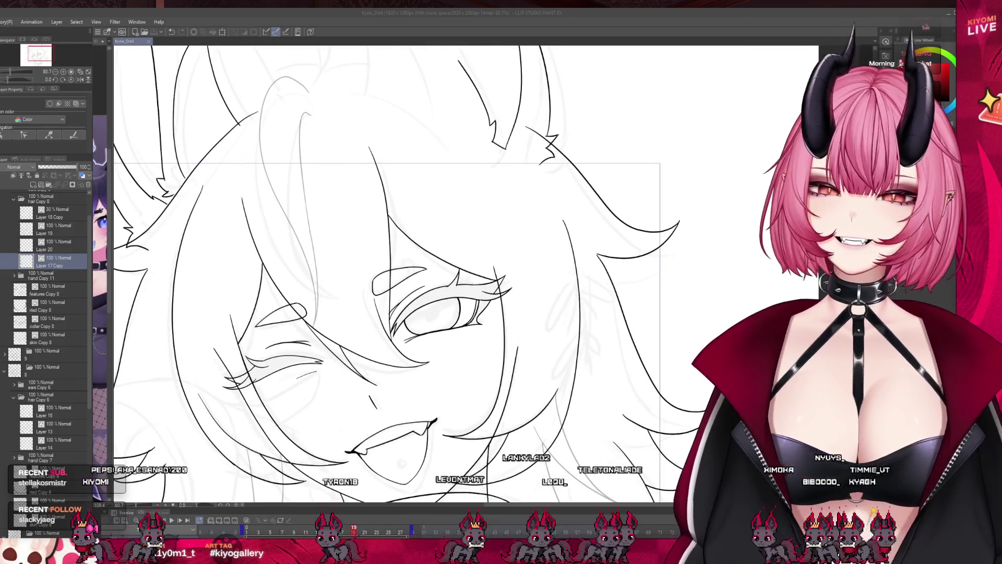
{"action": "scroll", "coordinate": [414, 418], "scroll_direction": "down", "scroll_amount": 3}
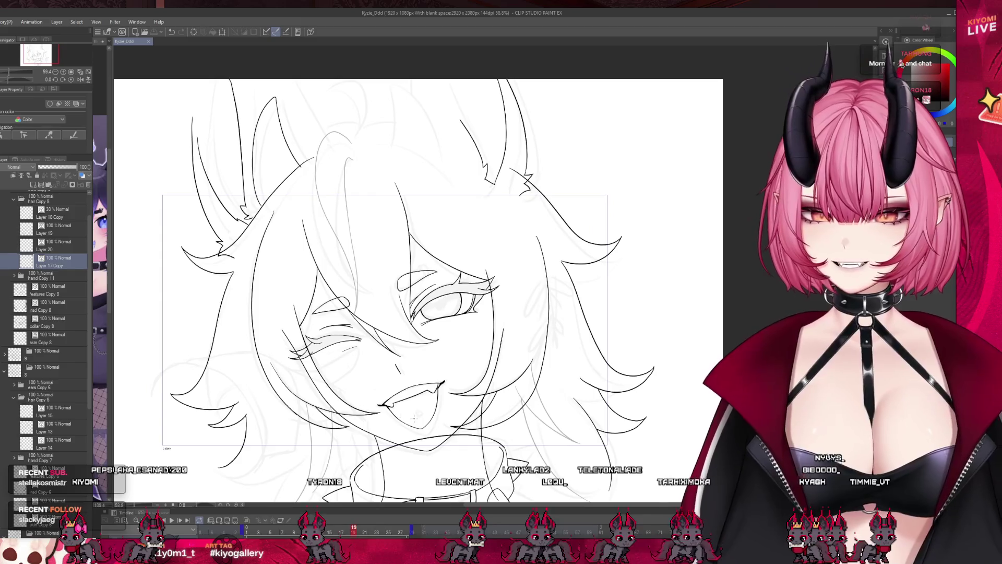
{"action": "scroll", "coordinate": [298, 170], "scroll_direction": "down", "scroll_amount": 1}
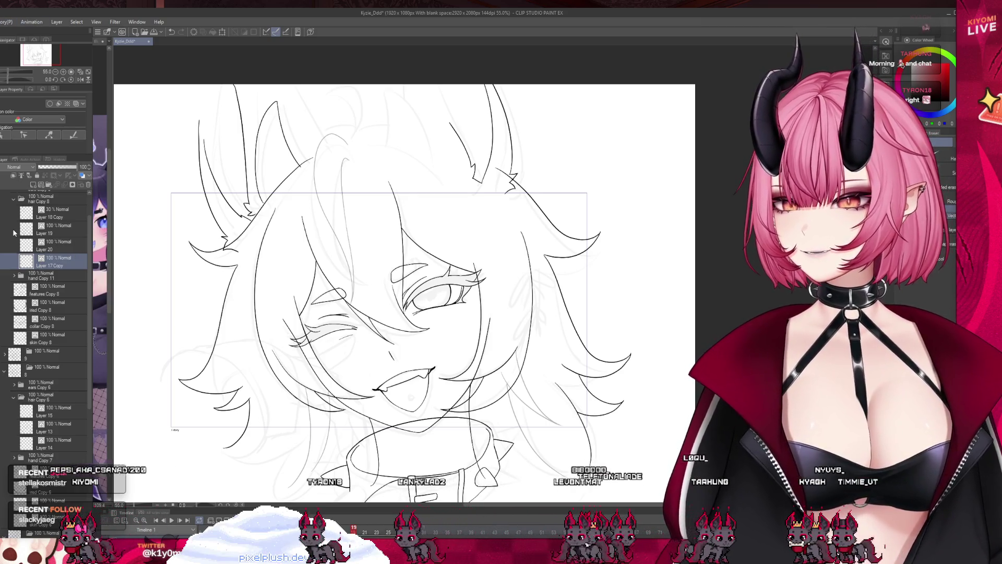
{"action": "key", "text": "ctrl+t"}
{"action": "mouse_move", "coordinate": [178, 367]}
{"action": "left_mouse_down"}
{"action": "mouse_move", "coordinate": [185, 373]}
{"action": "mouse_move", "coordinate": [185, 362]}
{"action": "left_mouse_up"}
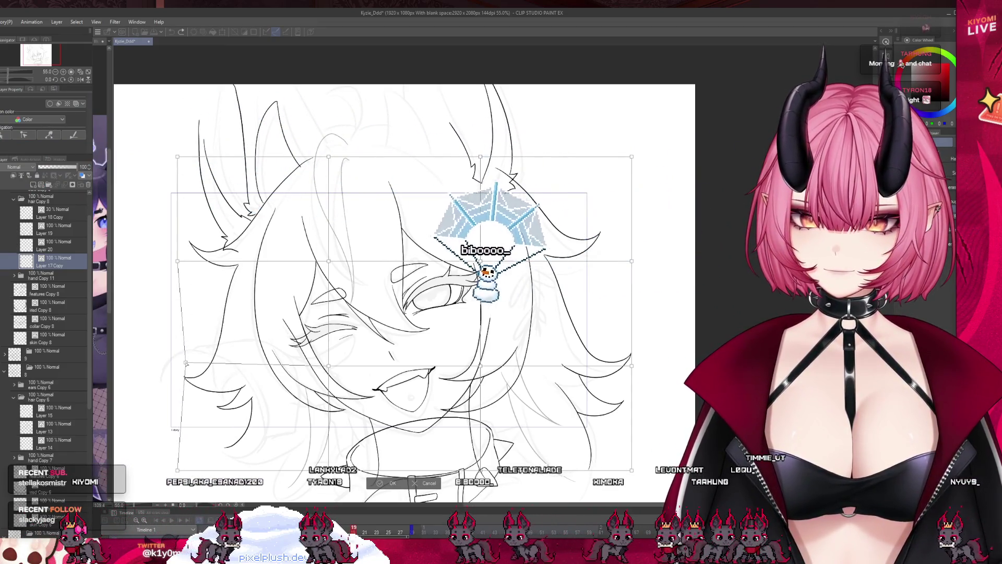
{"action": "left_click_drag", "start_coordinate": [177, 156], "coordinate": [192, 149]}
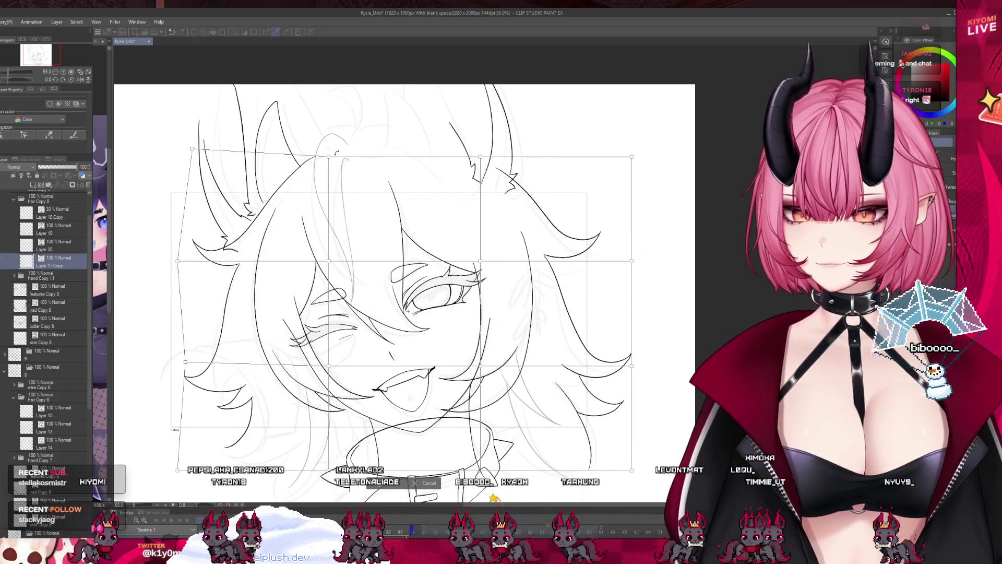
{"action": "left_click_drag", "start_coordinate": [329, 156], "coordinate": [332, 156]}
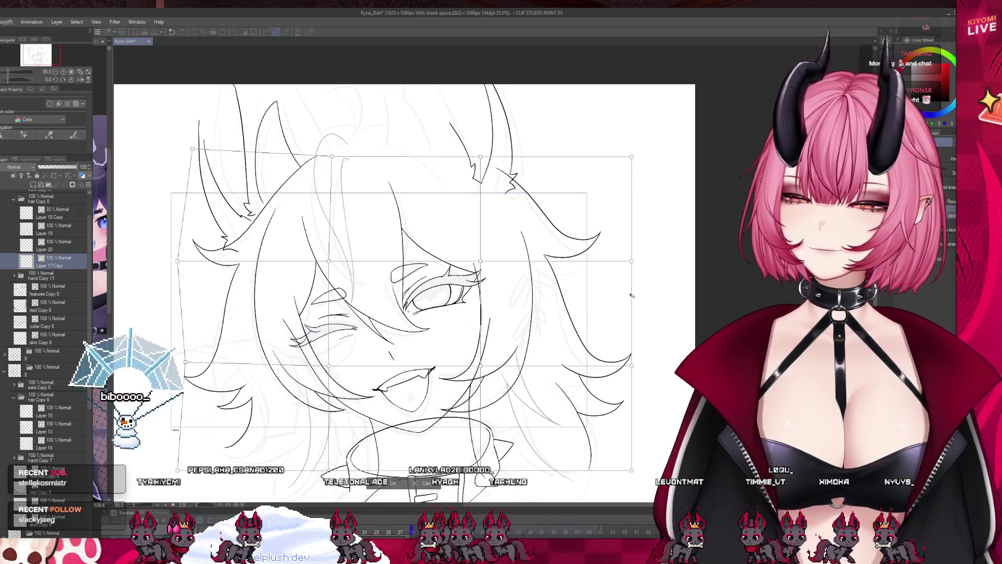
{"action": "left_click_drag", "start_coordinate": [632, 156], "coordinate": [621, 153]}
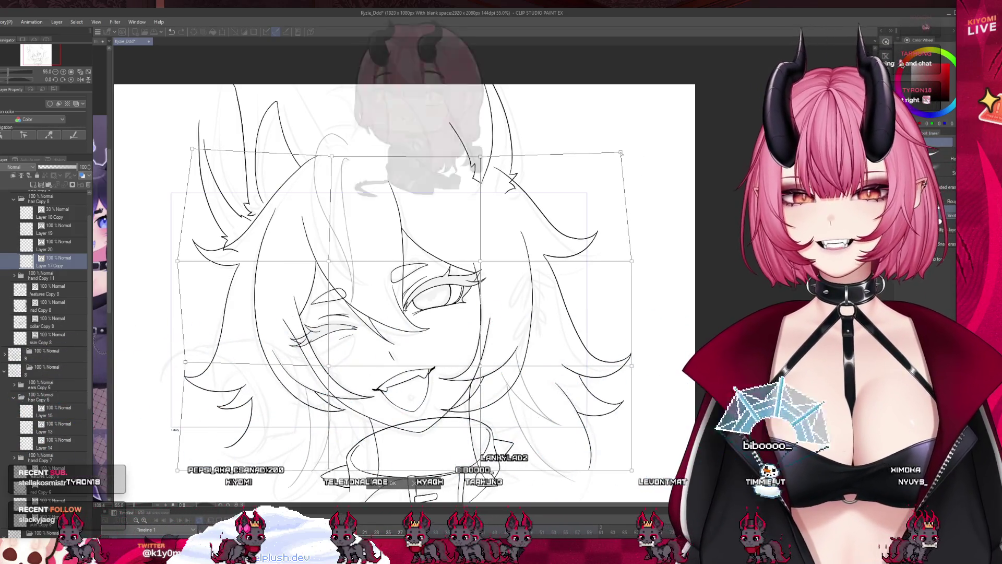
- Pull the right-side and lower-right hair strands inward and apply the mesh warp
{"action": "left_click_drag", "start_coordinate": [632, 261], "coordinate": [628, 255]}
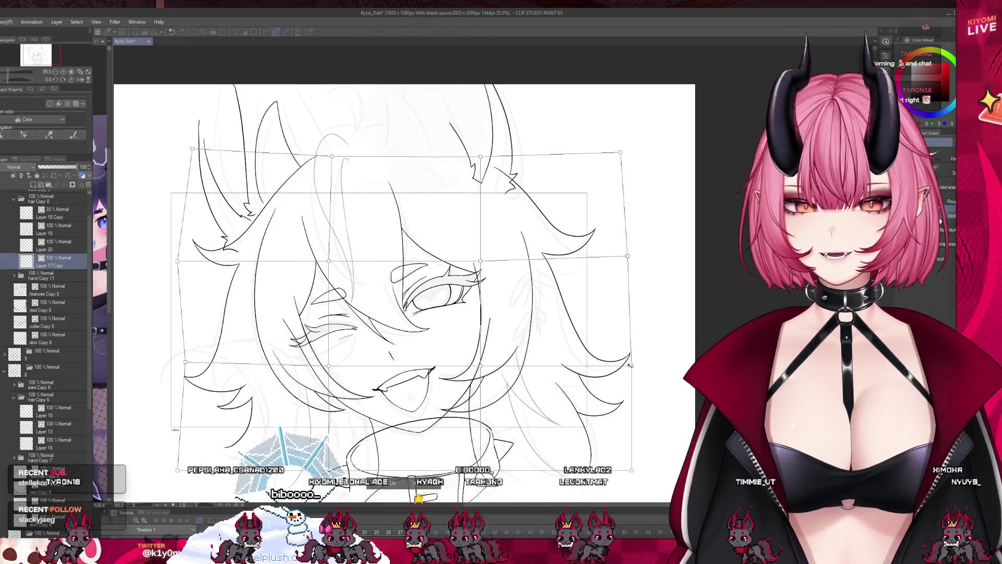
{"action": "left_click_drag", "start_coordinate": [629, 364], "coordinate": [632, 360]}
{"action": "left_click_drag", "start_coordinate": [480, 366], "coordinate": [485, 371]}
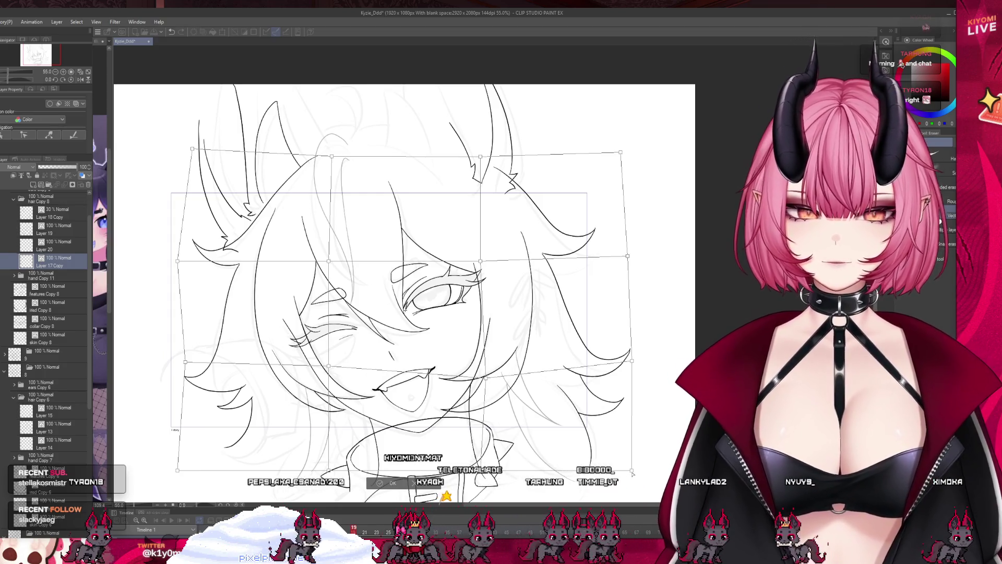
{"action": "left_click_drag", "start_coordinate": [632, 470], "coordinate": [632, 464]}
{"action": "left_click_drag", "start_coordinate": [631, 361], "coordinate": [629, 359]}
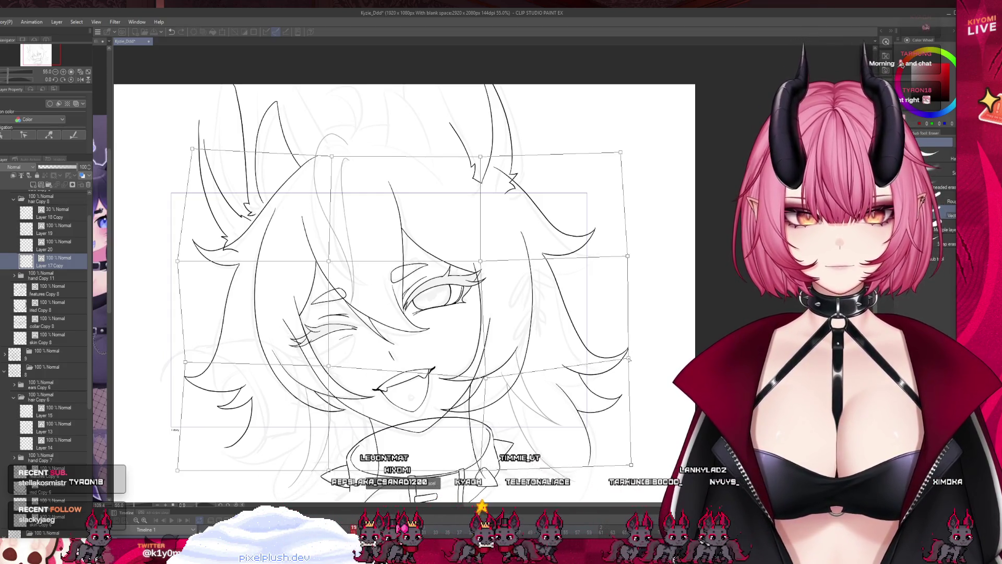
{"action": "key", "text": "Return"}
{"action": "scroll", "coordinate": [386, 489], "scroll_direction": "down", "scroll_amount": 2}
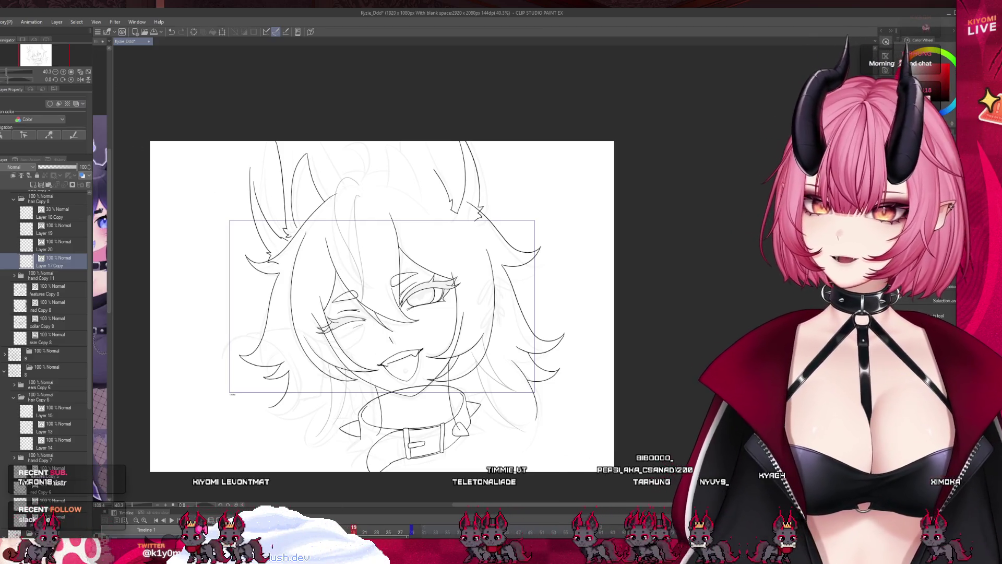
- Lasso the right-side hair and nudge it slightly to the right
{"action": "scroll", "coordinate": [318, 349], "scroll_direction": "up", "scroll_amount": 1}
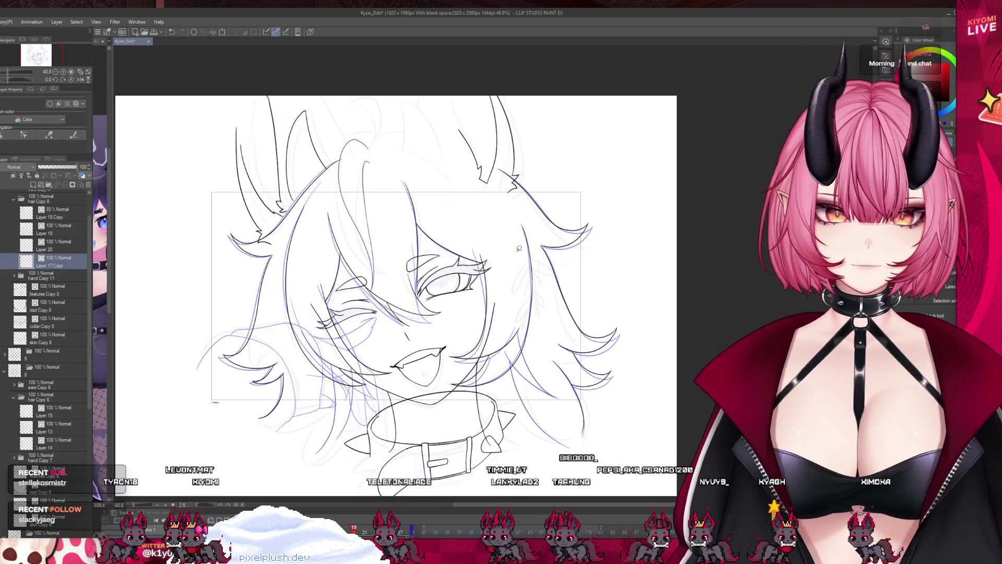
{"action": "left_click_drag", "start_coordinate": [541, 261], "coordinate": [557, 405]}
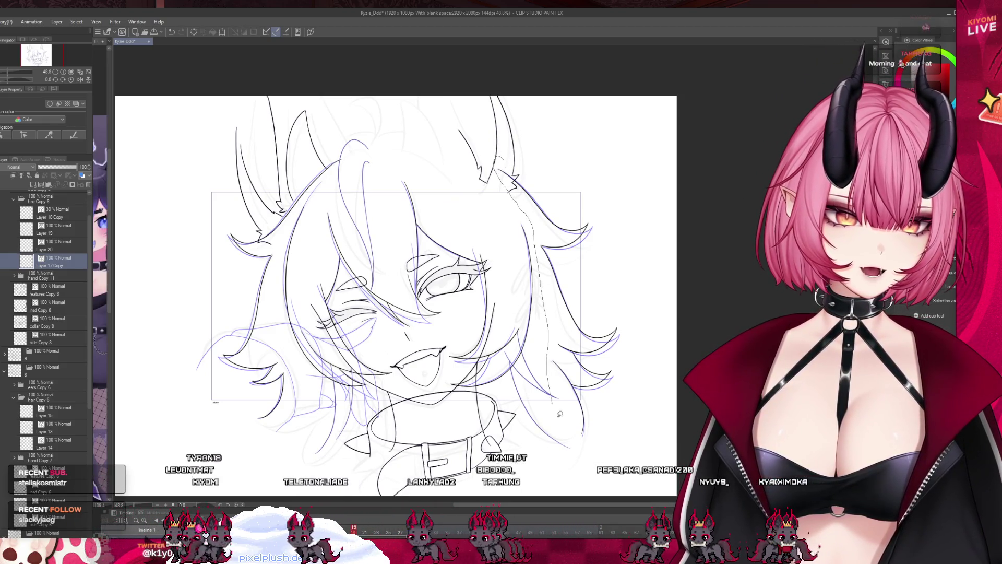
{"action": "left_click_drag", "start_coordinate": [555, 178], "coordinate": [496, 159]}
{"action": "key", "text": "ctrl+t"}
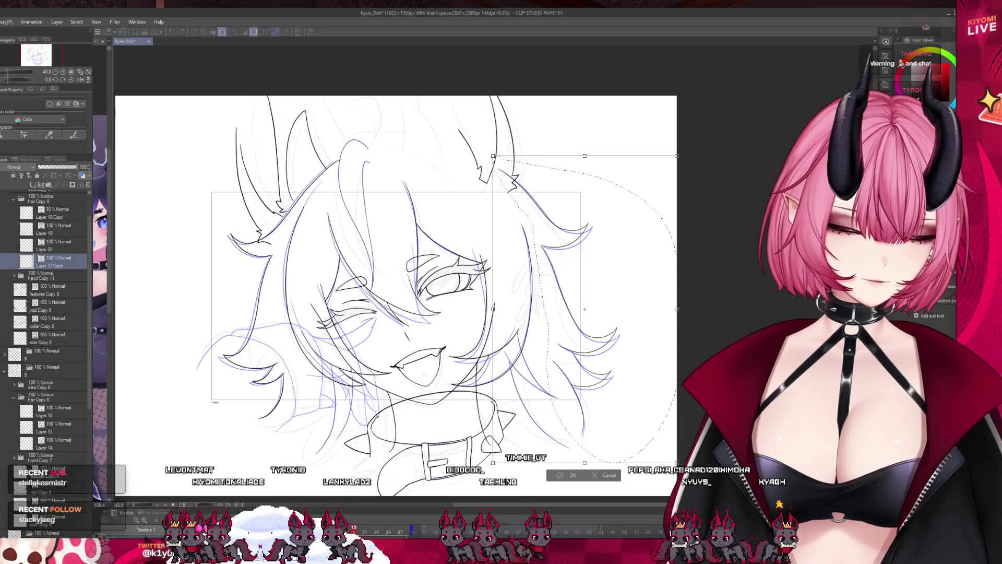
{"action": "key", "text": "Right"}
{"action": "key", "text": "Right"}
{"action": "key", "text": "Right"}
{"action": "left_click", "coordinate": [566, 477]}
- Select the left-side hair, shift it slightly left, then advance to frame 20
{"action": "mouse_move", "coordinate": [215, 195]}
{"action": "left_mouse_down"}
{"action": "mouse_move", "coordinate": [339, 155]}
{"action": "mouse_move", "coordinate": [201, 313]}
{"action": "mouse_move", "coordinate": [292, 454]}
{"action": "left_mouse_up"}
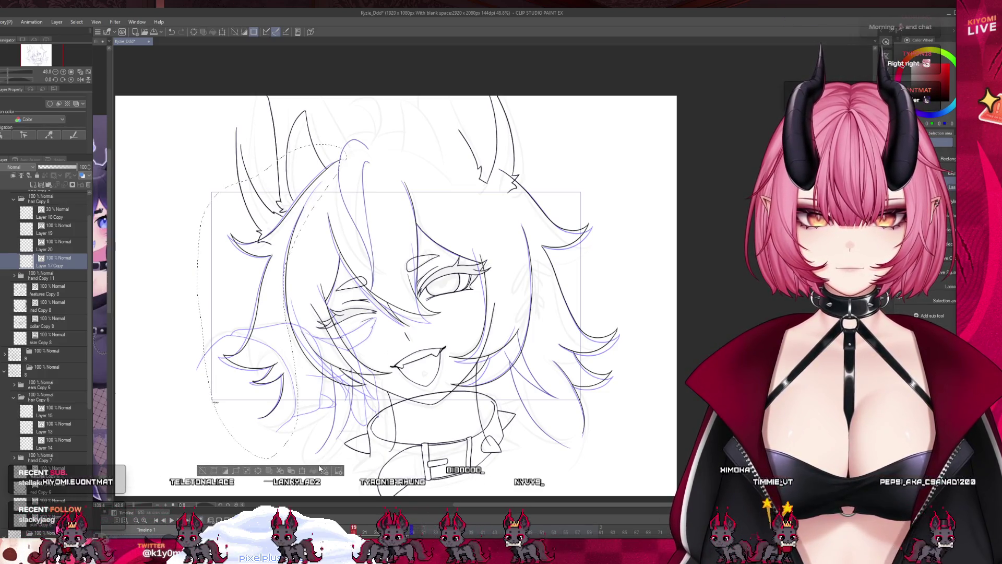
{"action": "left_click", "coordinate": [320, 469]}
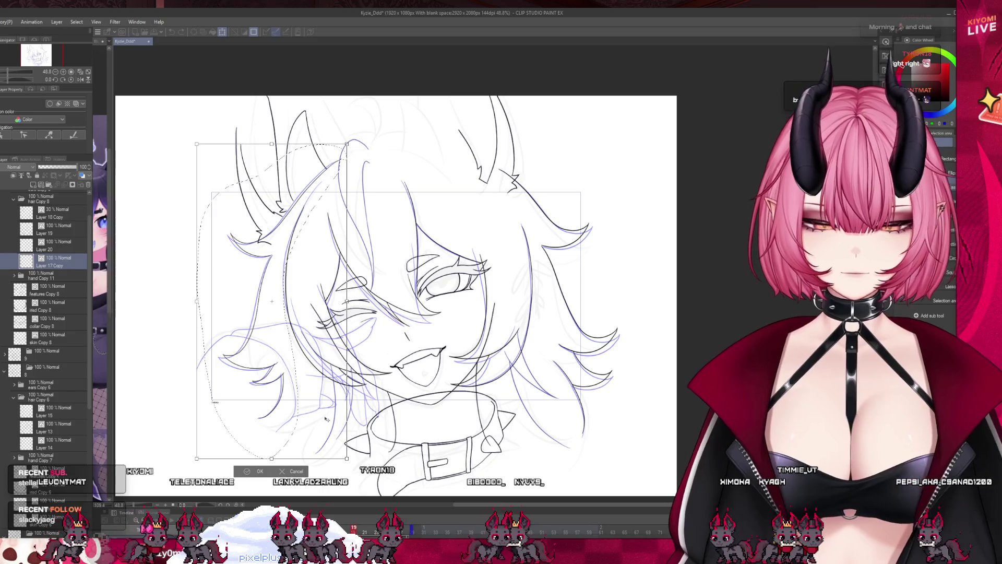
{"action": "left_click_drag", "start_coordinate": [350, 297], "coordinate": [349, 296]}
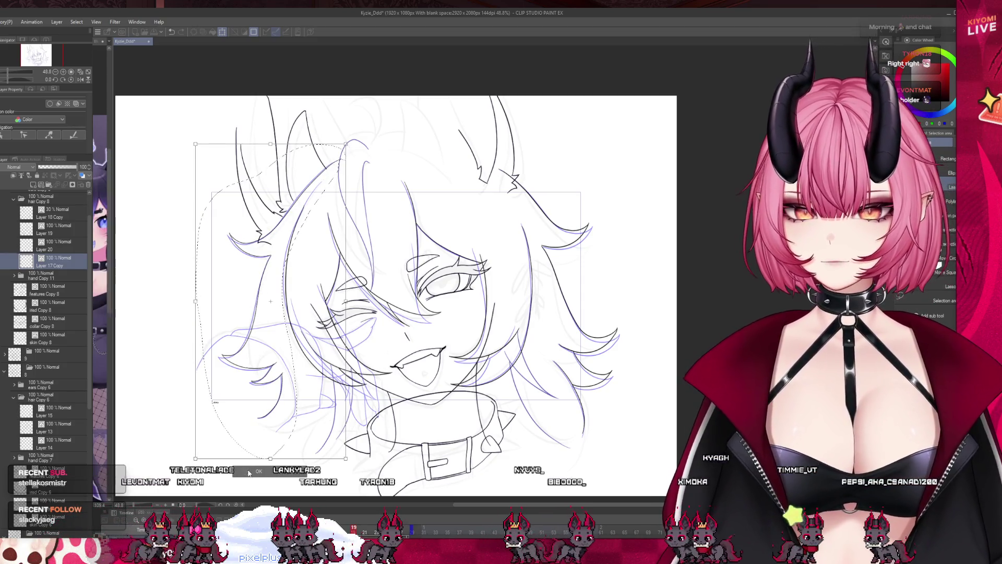
{"action": "left_click", "coordinate": [249, 471]}
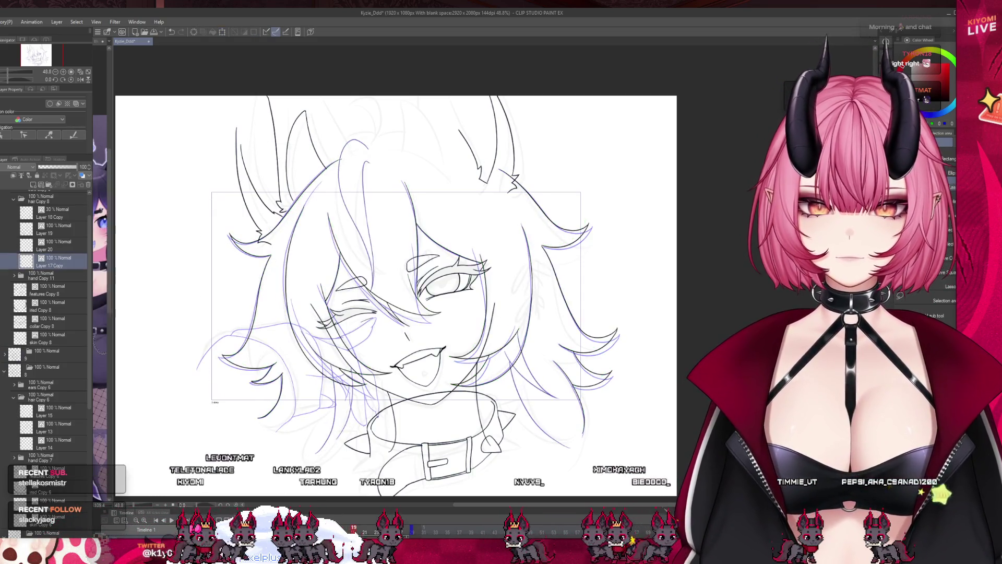
{"action": "left_click", "coordinate": [357, 522]}
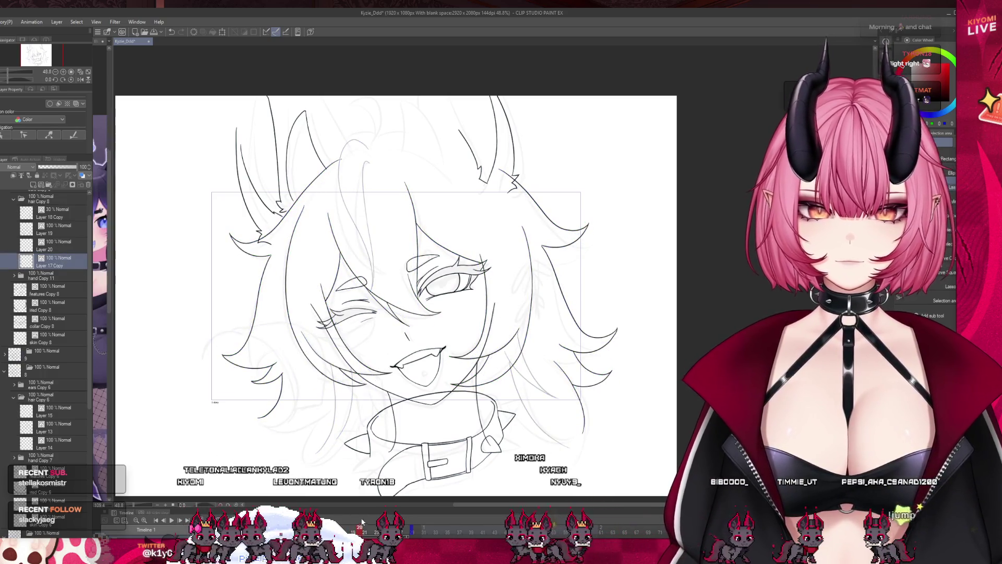
- Flip between neighbouring frames to compare the drawings, settling on frame 19
{"action": "left_click", "coordinate": [350, 522]}
{"action": "left_click", "coordinate": [358, 522]}
{"action": "left_click", "coordinate": [351, 522]}
{"action": "left_click", "coordinate": [360, 532]}
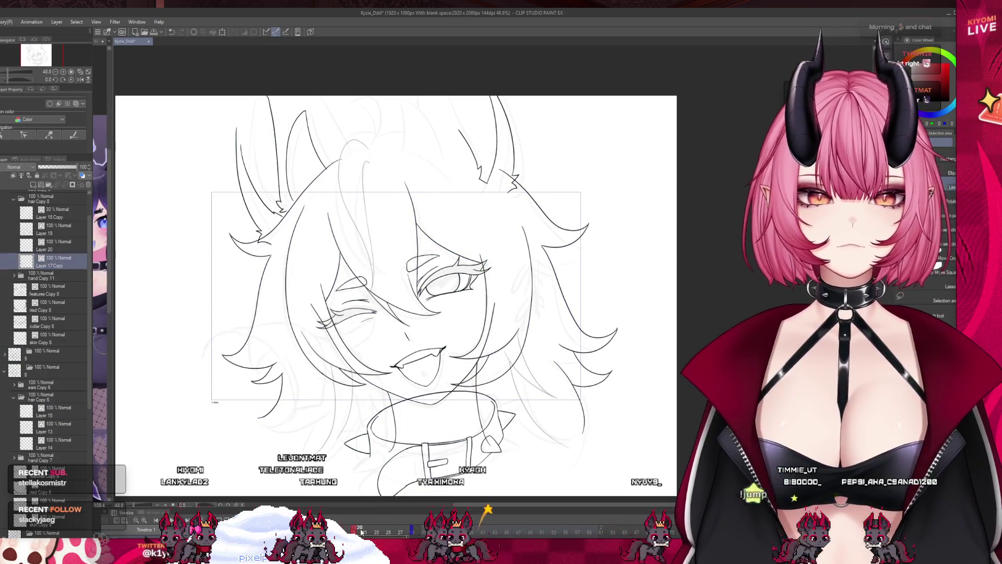
{"action": "left_click", "coordinate": [364, 532]}
{"action": "left_click", "coordinate": [364, 532]}
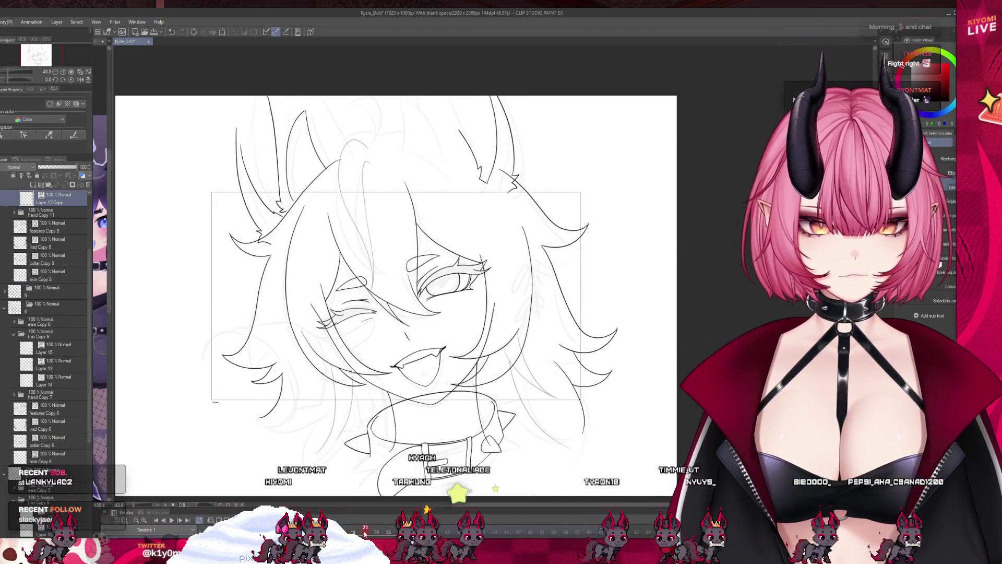
{"action": "left_click", "coordinate": [348, 532]}
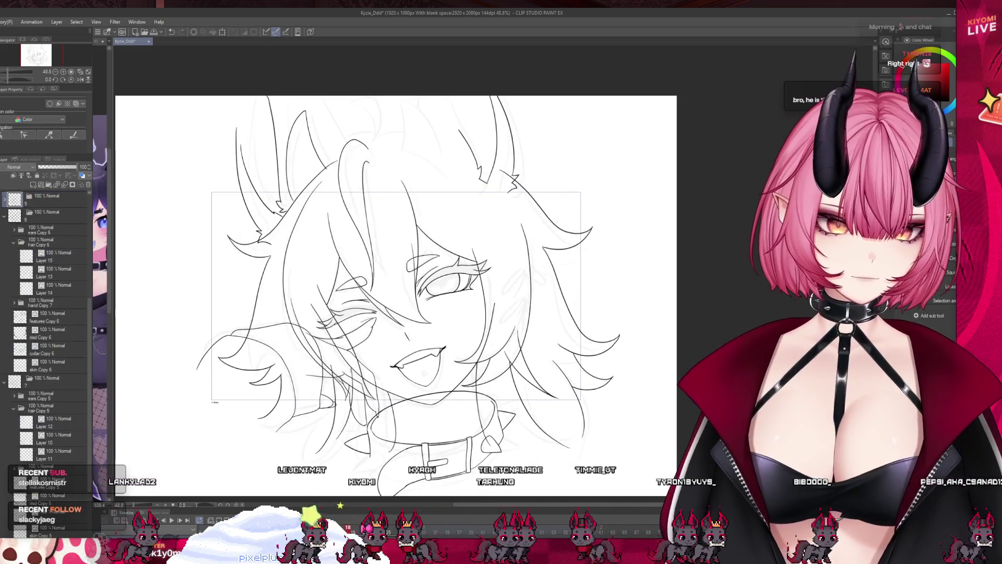
{"action": "left_click", "coordinate": [354, 532]}
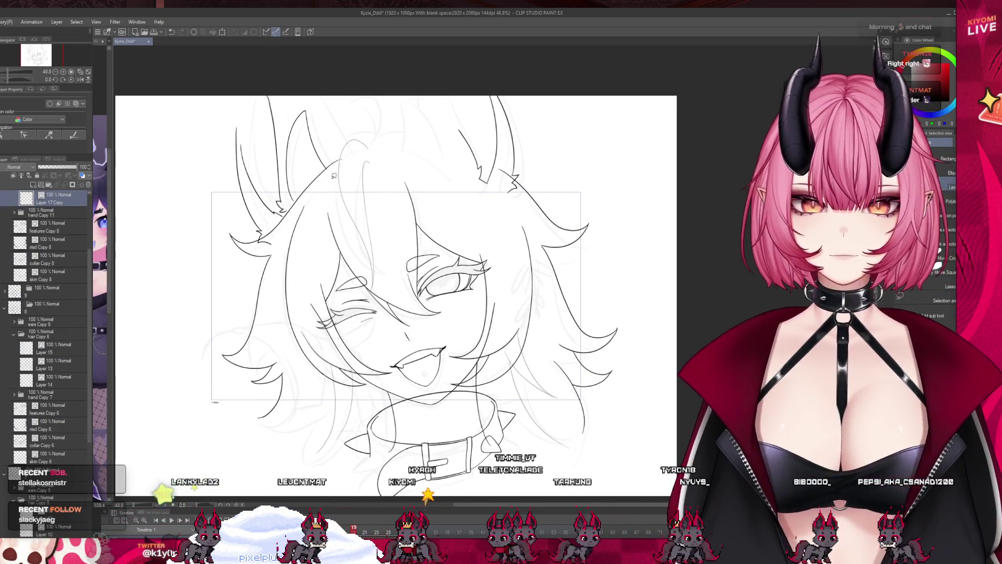
- Lasso the left side of the head and mesh-warp the hair's left and right edges inward
{"action": "mouse_move", "coordinate": [260, 167]}
{"action": "left_mouse_down"}
{"action": "mouse_move", "coordinate": [214, 402]}
{"action": "mouse_move", "coordinate": [291, 346]}
{"action": "left_mouse_up"}
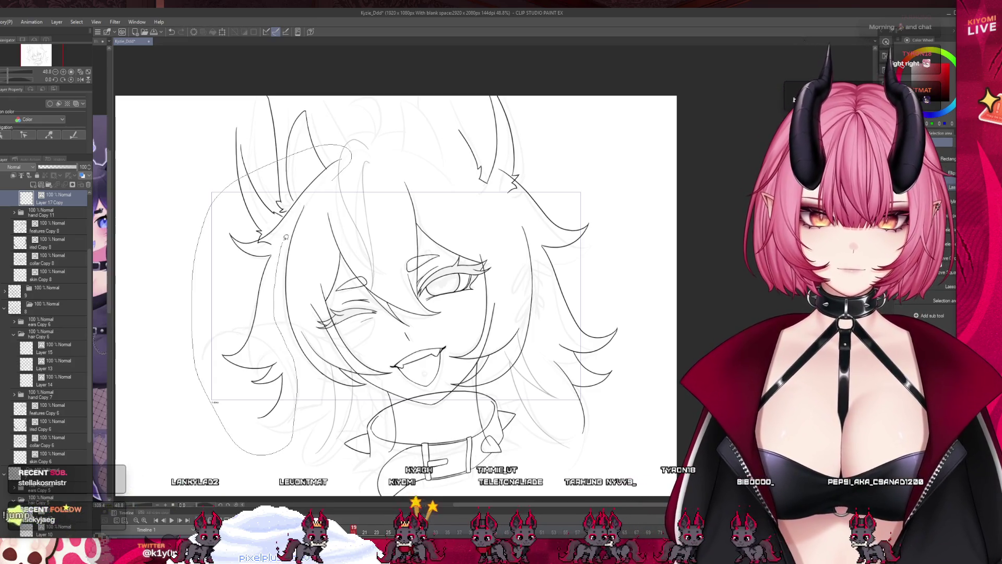
{"action": "left_click_drag", "start_coordinate": [285, 238], "coordinate": [347, 208]}
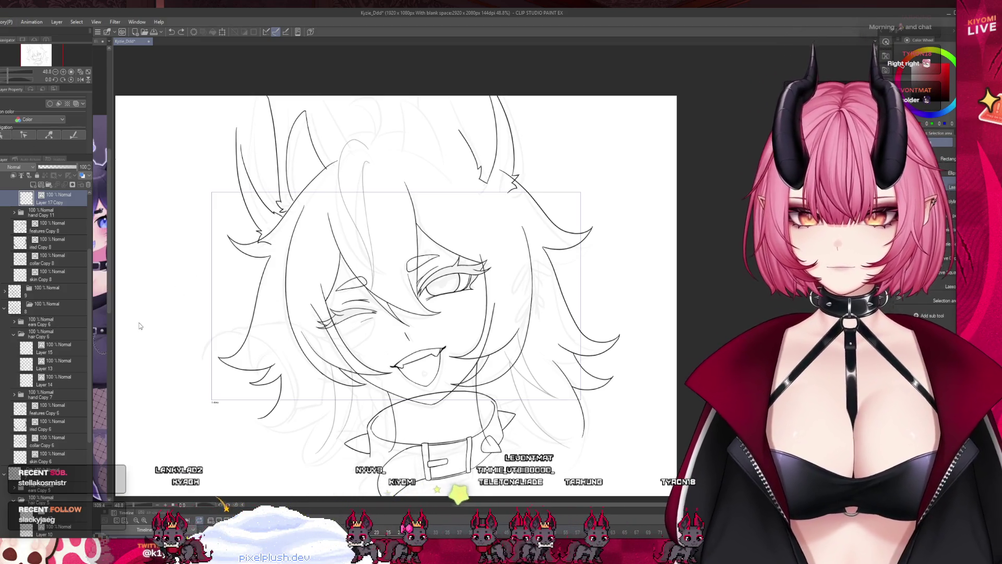
{"action": "key", "text": "ctrl+t"}
{"action": "left_click_drag", "start_coordinate": [218, 254], "coordinate": [228, 260]}
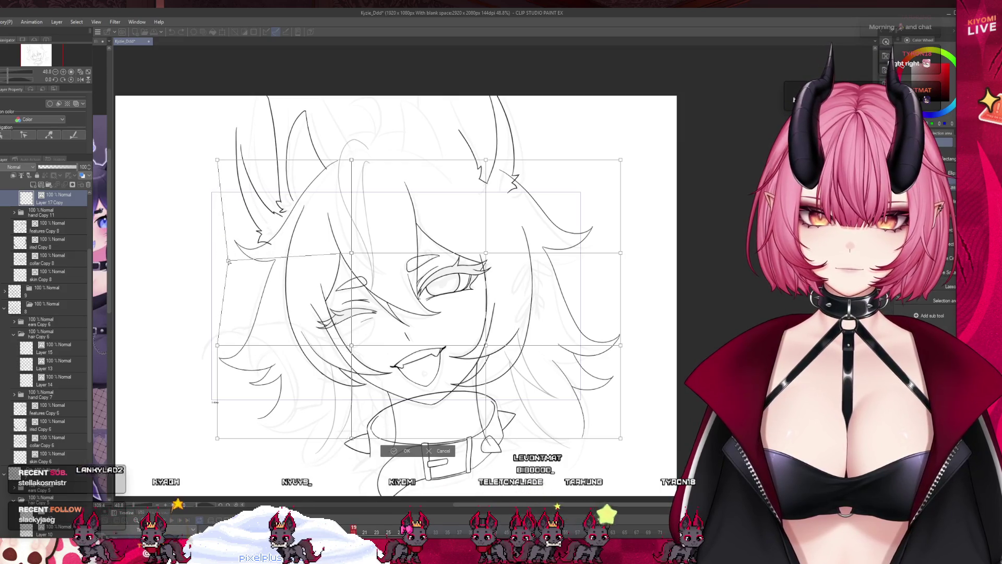
{"action": "left_click_drag", "start_coordinate": [218, 345], "coordinate": [236, 351]}
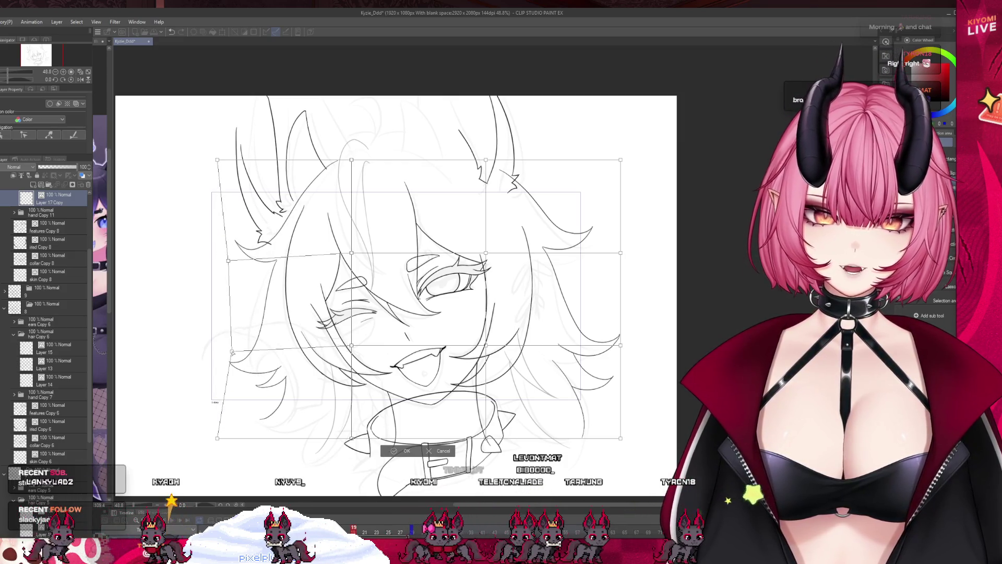
{"action": "left_click_drag", "start_coordinate": [620, 253], "coordinate": [609, 269]}
{"action": "left_click_drag", "start_coordinate": [620, 346], "coordinate": [611, 355]}
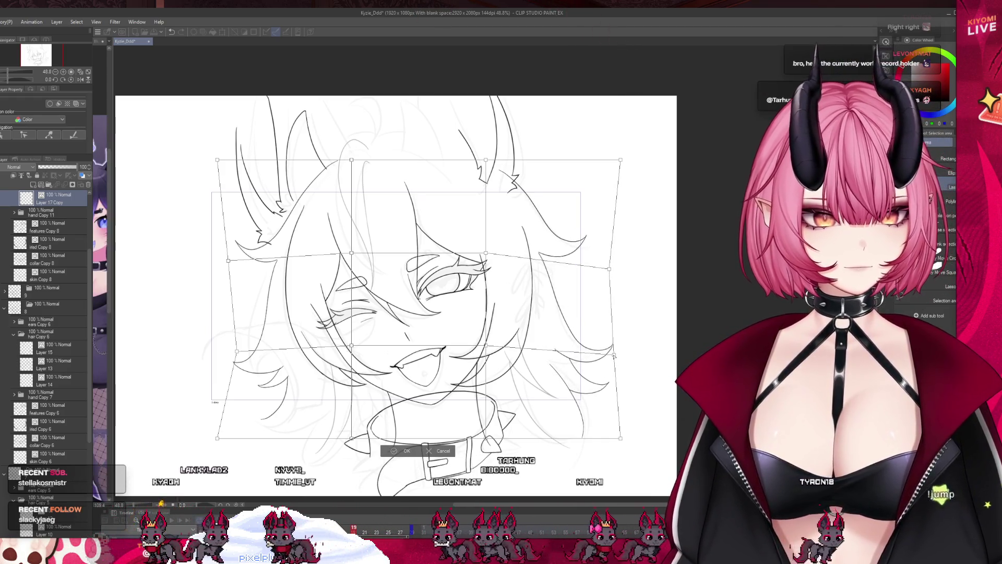
{"action": "left_click", "coordinate": [403, 451]}
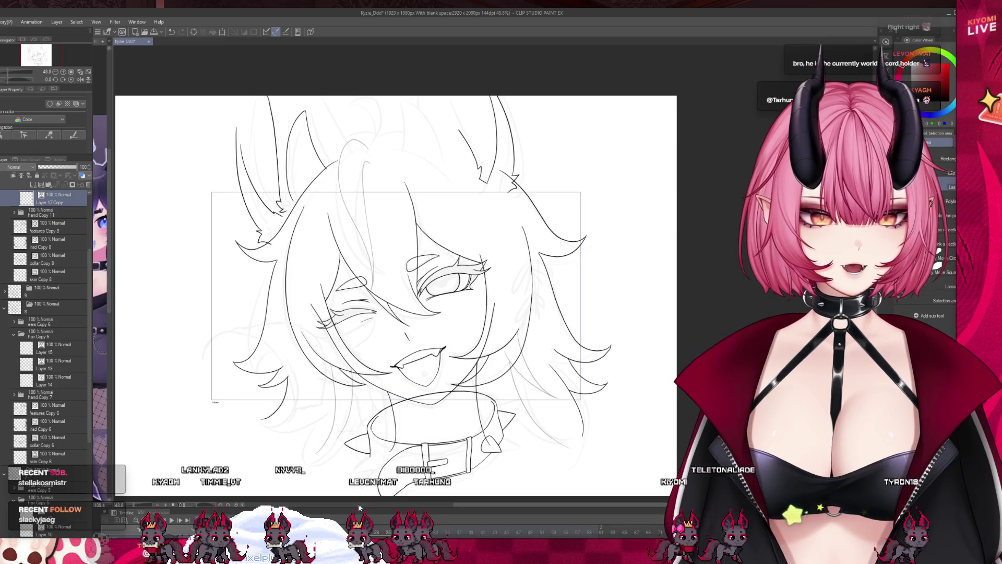
{"action": "left_click_drag", "start_coordinate": [344, 530], "coordinate": [364, 530]}
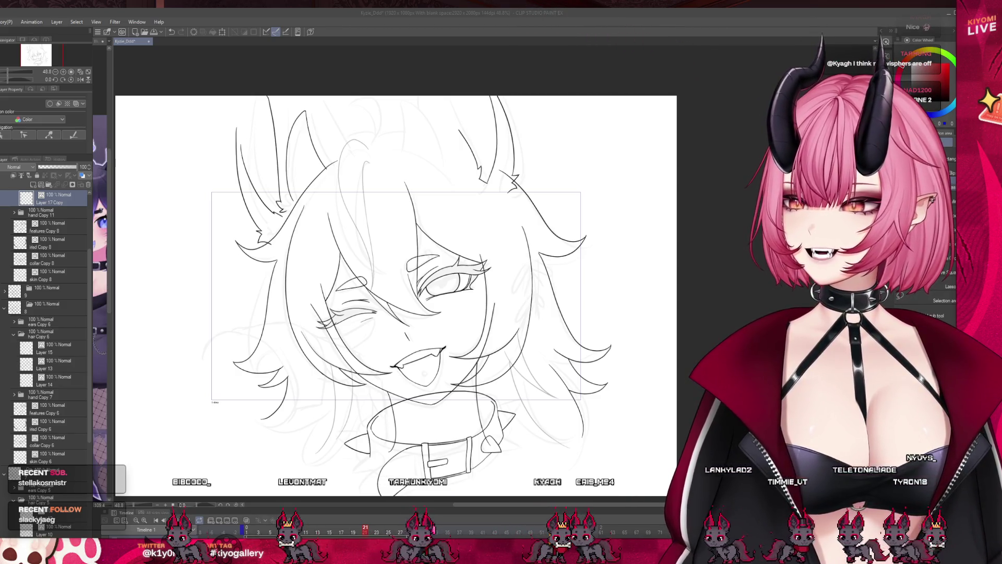
- Fade Layer 18 Copy to 11% opacity and add a new raster layer above it
{"action": "scroll", "coordinate": [445, 337], "scroll_direction": "up", "scroll_amount": 2}
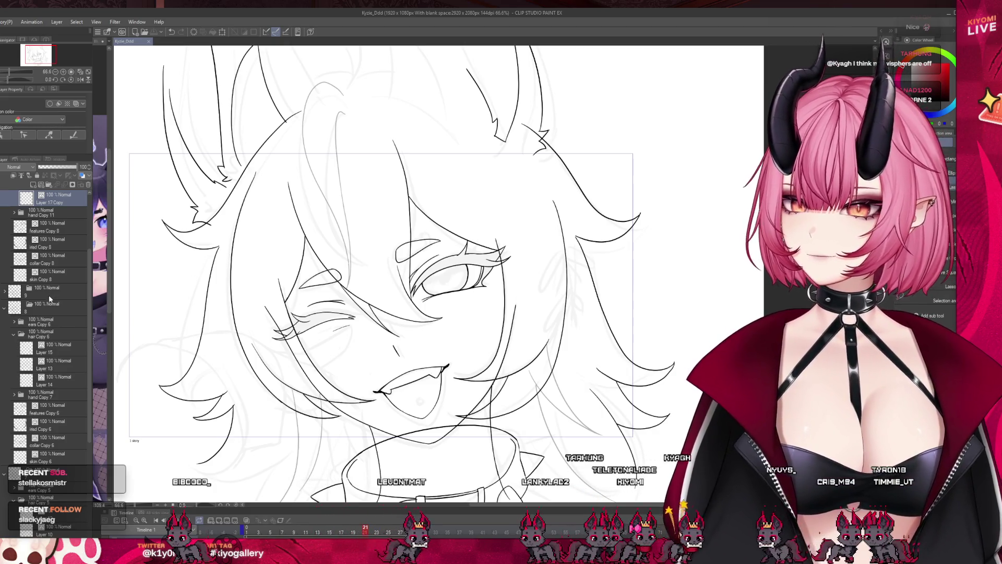
{"action": "scroll", "coordinate": [49, 294], "scroll_direction": "up", "scroll_amount": 3}
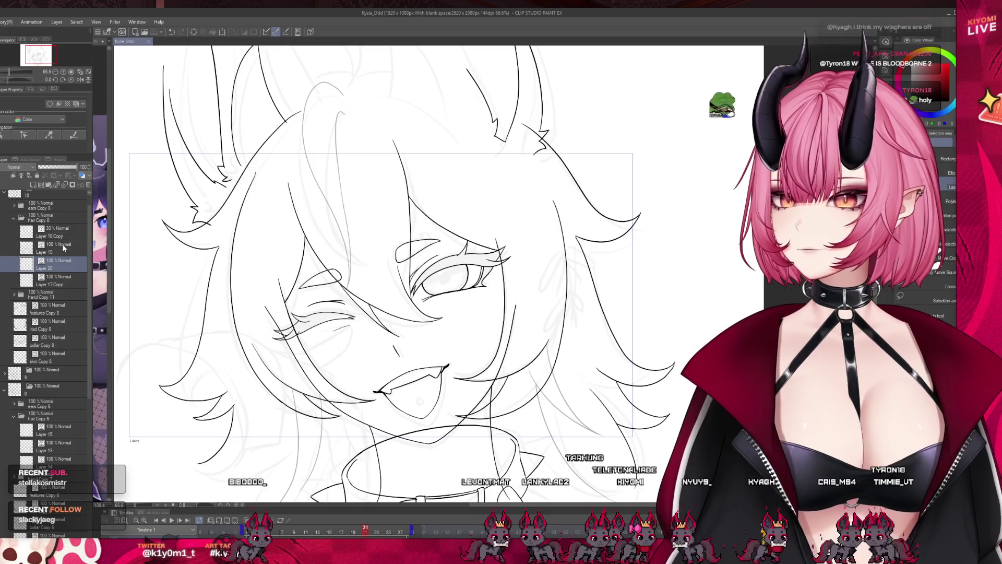
{"action": "left_click", "coordinate": [30, 248]}
{"action": "left_click", "coordinate": [31, 232]}
{"action": "scroll", "coordinate": [300, 340], "scroll_direction": "down", "scroll_amount": 1}
{"action": "scroll", "coordinate": [335, 281], "scroll_direction": "up", "scroll_amount": 1}
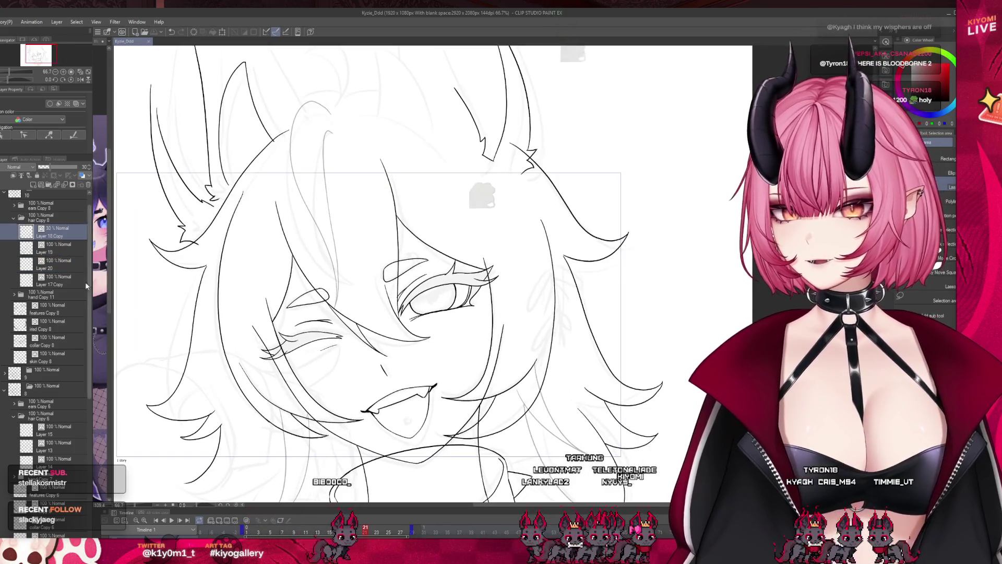
{"action": "left_click", "coordinate": [49, 186]}
{"action": "left_click", "coordinate": [49, 248]}
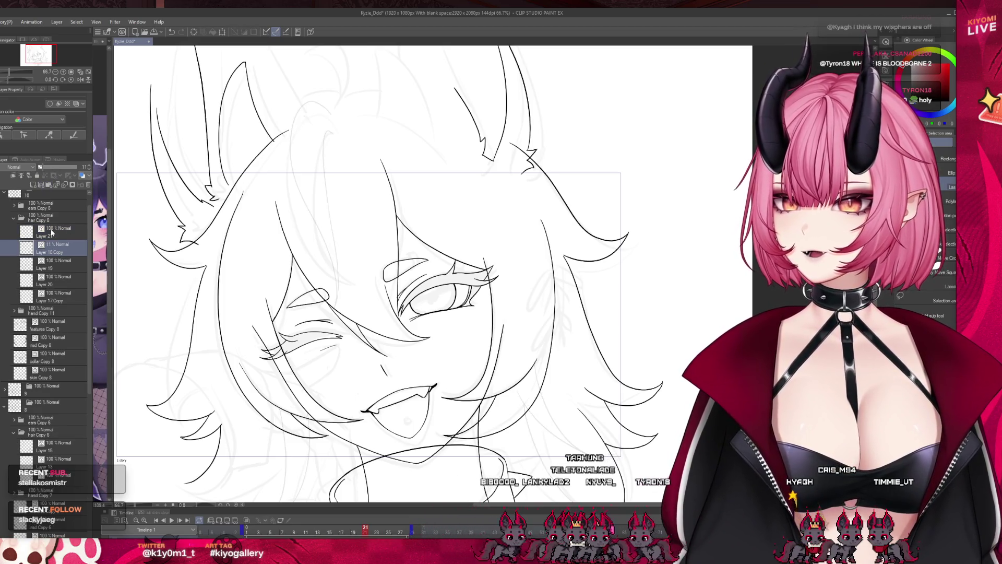
- On Layer 21, ink a hair strand beside the eye, redrawing it as a longer curve
{"action": "left_click", "coordinate": [52, 233]}
{"action": "scroll", "coordinate": [377, 142], "scroll_direction": "up", "scroll_amount": 1}
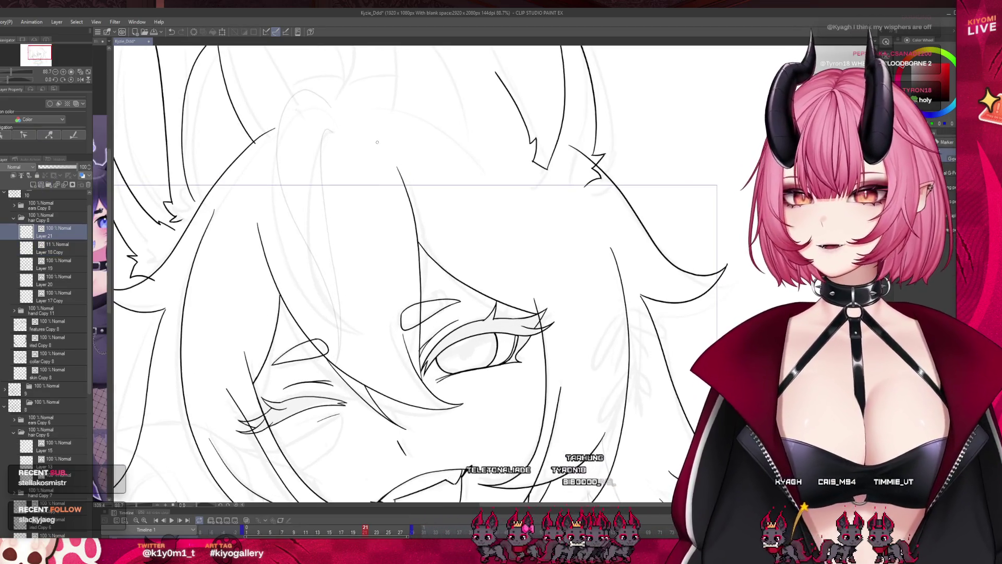
{"action": "mouse_move", "coordinate": [319, 166]}
{"action": "left_mouse_down"}
{"action": "mouse_move", "coordinate": [334, 133]}
{"action": "mouse_move", "coordinate": [322, 184]}
{"action": "mouse_move", "coordinate": [329, 326]}
{"action": "left_mouse_up"}
{"action": "key", "text": "ctrl+z"}
{"action": "key", "text": "ctrl+z"}
{"action": "mouse_move", "coordinate": [332, 133]}
{"action": "left_mouse_down"}
{"action": "mouse_move", "coordinate": [328, 294]}
{"action": "mouse_move", "coordinate": [376, 347]}
{"action": "left_mouse_up"}
{"action": "key", "text": "ctrl+z"}
{"action": "mouse_move", "coordinate": [334, 131]}
{"action": "left_mouse_down"}
{"action": "mouse_move", "coordinate": [317, 149]}
{"action": "mouse_move", "coordinate": [376, 347]}
{"action": "left_mouse_up"}
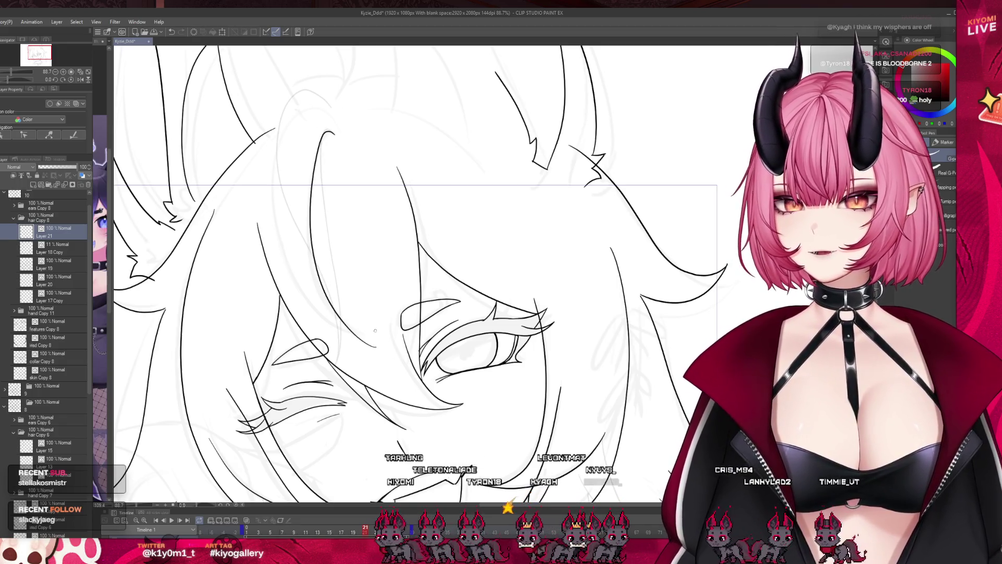
- Retry the hair-top strand several times, then extend the hair line down past the eye
{"action": "mouse_move", "coordinate": [335, 111]}
{"action": "left_mouse_down"}
{"action": "mouse_move", "coordinate": [293, 268]}
{"action": "mouse_move", "coordinate": [371, 347]}
{"action": "left_mouse_up"}
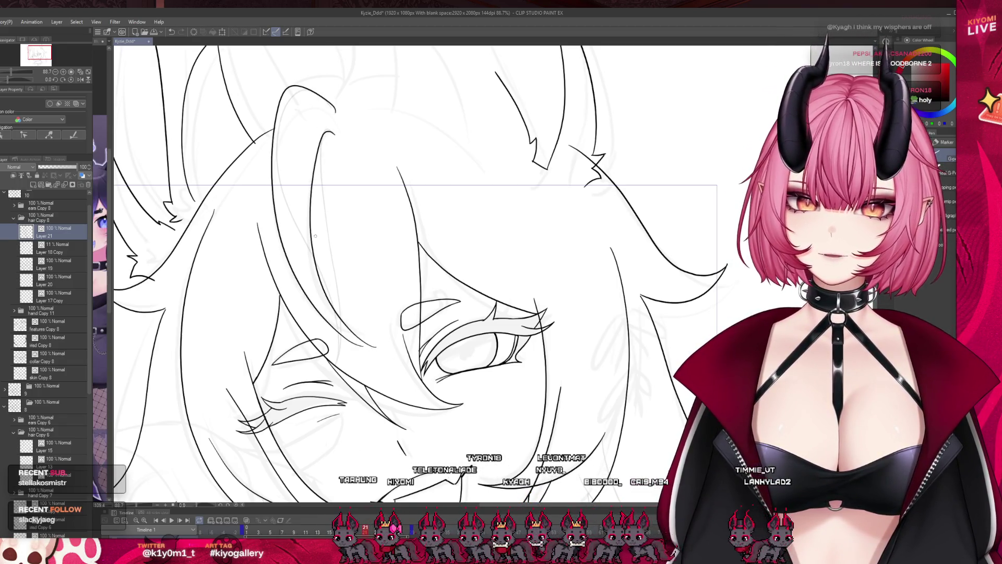
{"action": "key", "text": "ctrl+z"}
{"action": "mouse_move", "coordinate": [333, 108]}
{"action": "left_mouse_down"}
{"action": "mouse_move", "coordinate": [276, 113]}
{"action": "mouse_move", "coordinate": [360, 334]}
{"action": "left_mouse_up"}
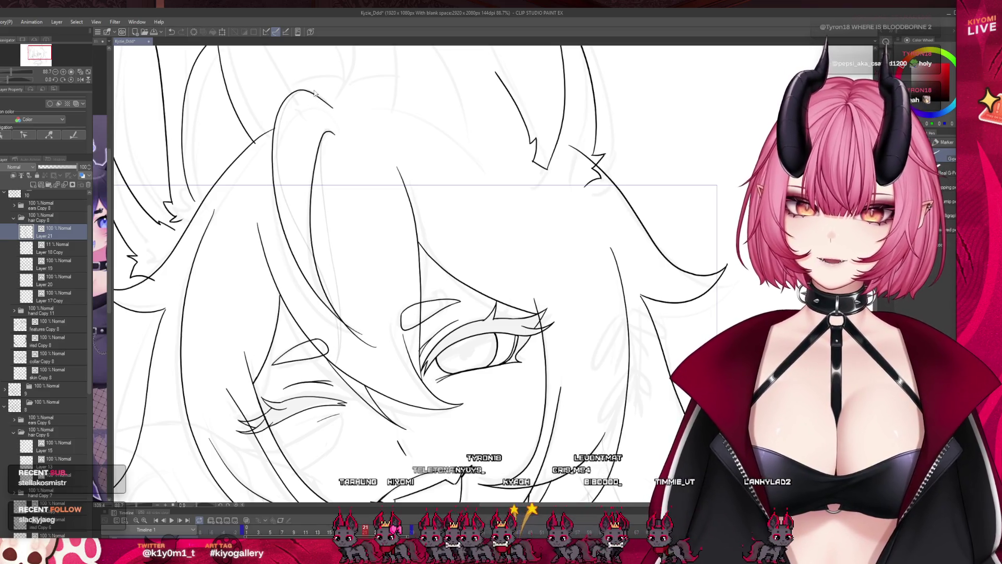
{"action": "key", "text": "ctrl+z"}
{"action": "mouse_move", "coordinate": [335, 109]}
{"action": "left_mouse_down"}
{"action": "mouse_move", "coordinate": [277, 117]}
{"action": "mouse_move", "coordinate": [284, 258]}
{"action": "mouse_move", "coordinate": [339, 326]}
{"action": "mouse_move", "coordinate": [279, 115]}
{"action": "mouse_move", "coordinate": [282, 219]}
{"action": "mouse_move", "coordinate": [321, 300]}
{"action": "mouse_move", "coordinate": [380, 347]}
{"action": "left_mouse_up"}
{"action": "key", "text": "ctrl+z"}
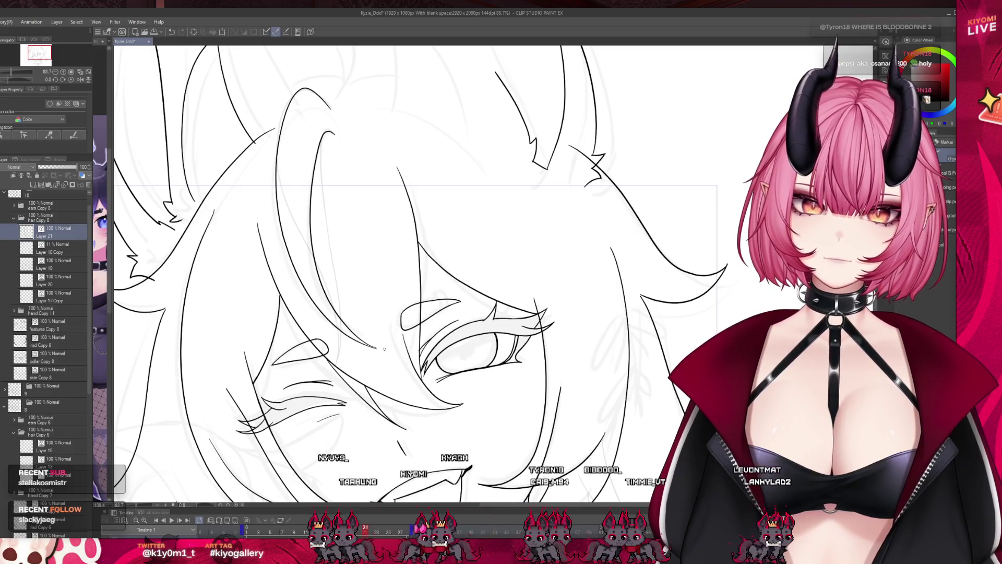
{"action": "scroll", "coordinate": [386, 305], "scroll_direction": "up", "scroll_amount": 3}
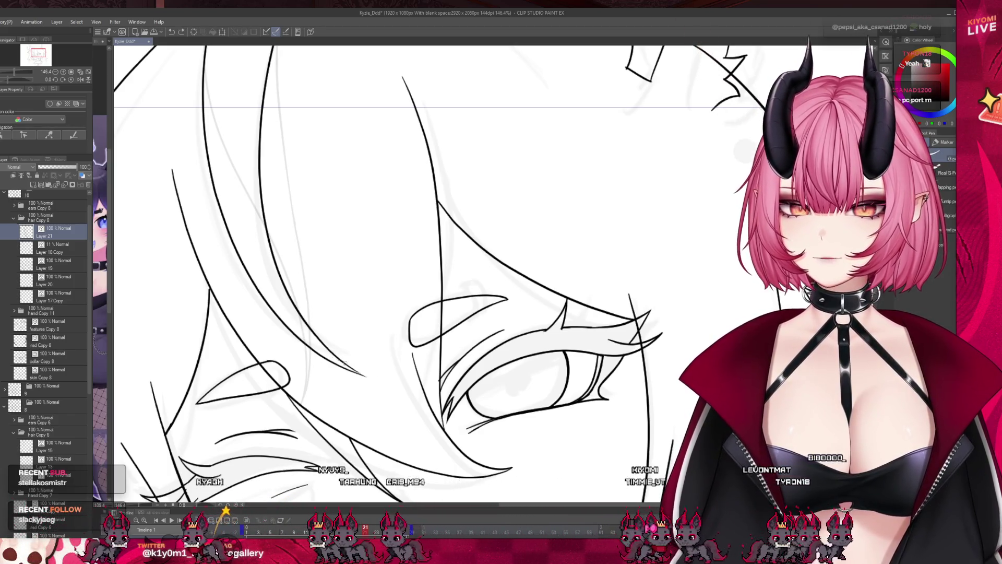
{"action": "left_click_drag", "start_coordinate": [339, 360], "coordinate": [376, 380]}
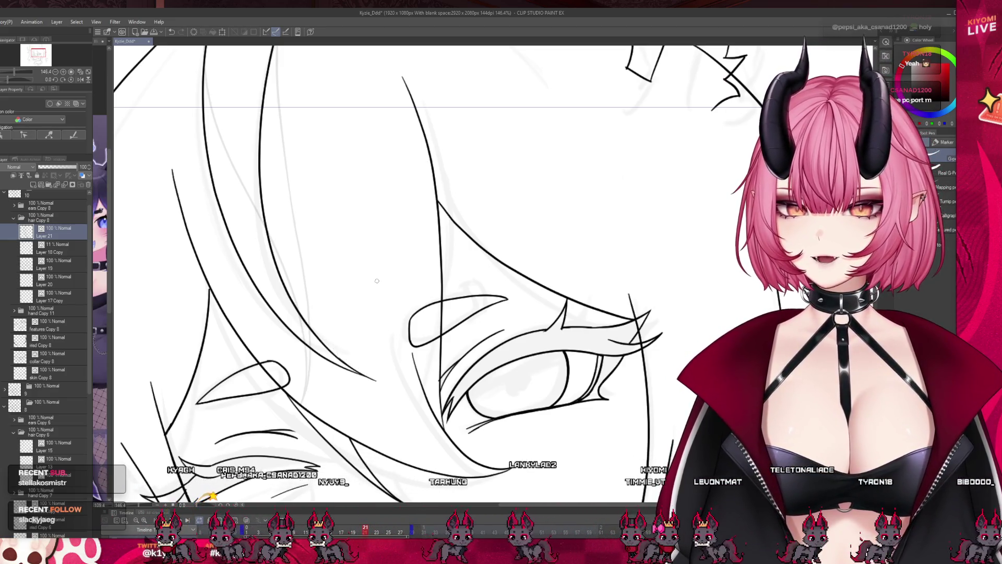
{"action": "scroll", "coordinate": [316, 226], "scroll_direction": "down", "scroll_amount": 5}
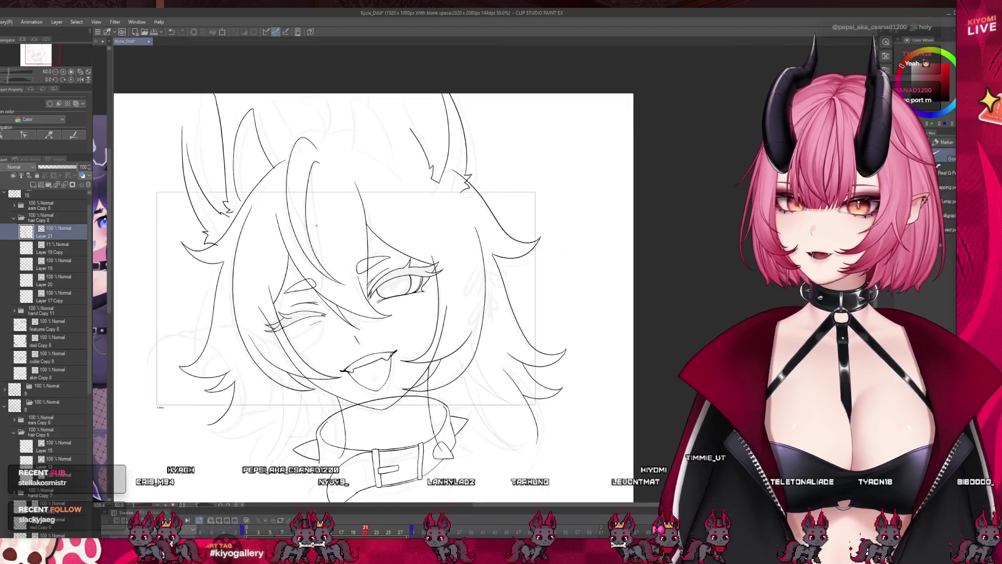
{"action": "scroll", "coordinate": [317, 226], "scroll_direction": "up", "scroll_amount": 1}
{"action": "scroll", "coordinate": [308, 460], "scroll_direction": "down", "scroll_amount": 2}
{"action": "mouse_move", "coordinate": [364, 533]}
{"action": "left_mouse_down"}
{"action": "mouse_move", "coordinate": [343, 529]}
{"action": "mouse_move", "coordinate": [359, 528]}
{"action": "left_mouse_up"}
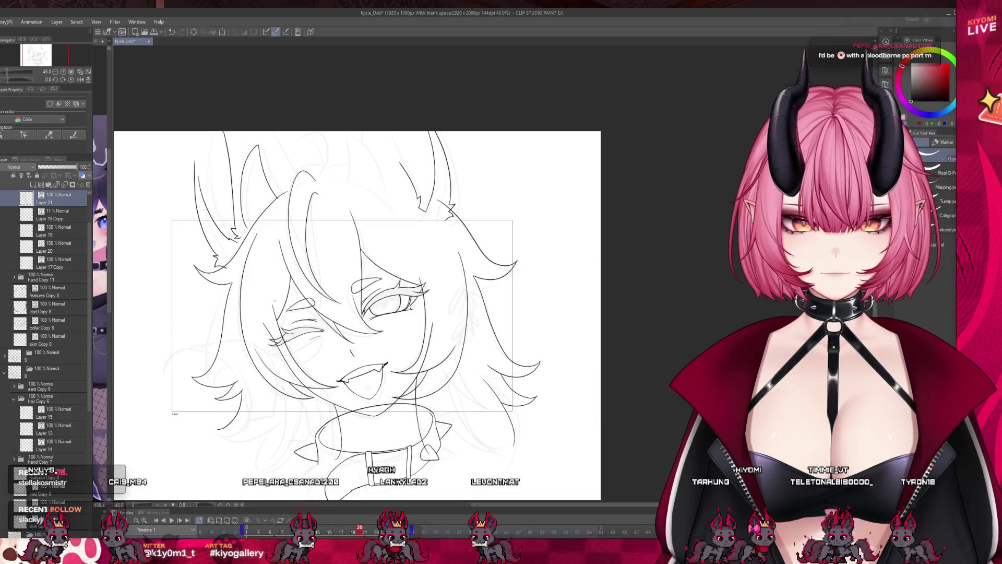
{"action": "scroll", "coordinate": [305, 457], "scroll_direction": "up", "scroll_amount": 3}
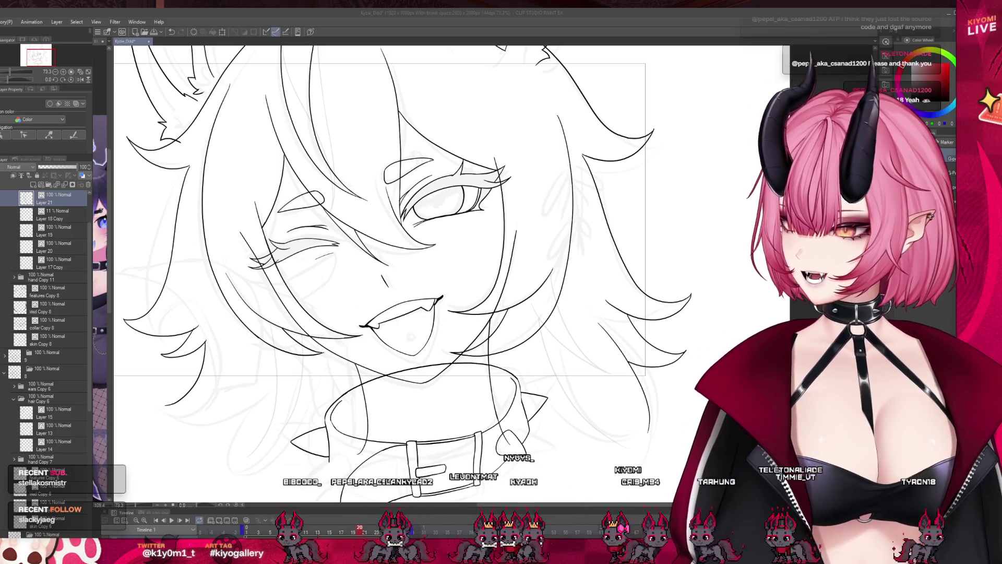
{"action": "key", "text": "ctrl+minus"}
{"action": "key", "text": "ctrl+minus"}
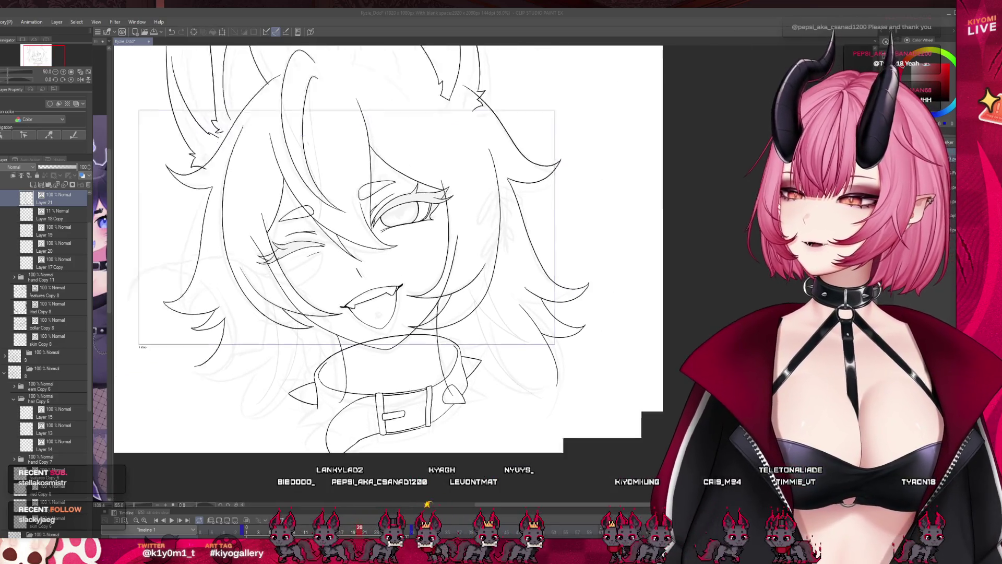
{"action": "key", "text": "ctrl+minus"}
{"action": "key", "text": "ctrl+minus"}
{"action": "key", "text": "ctrl+plus"}
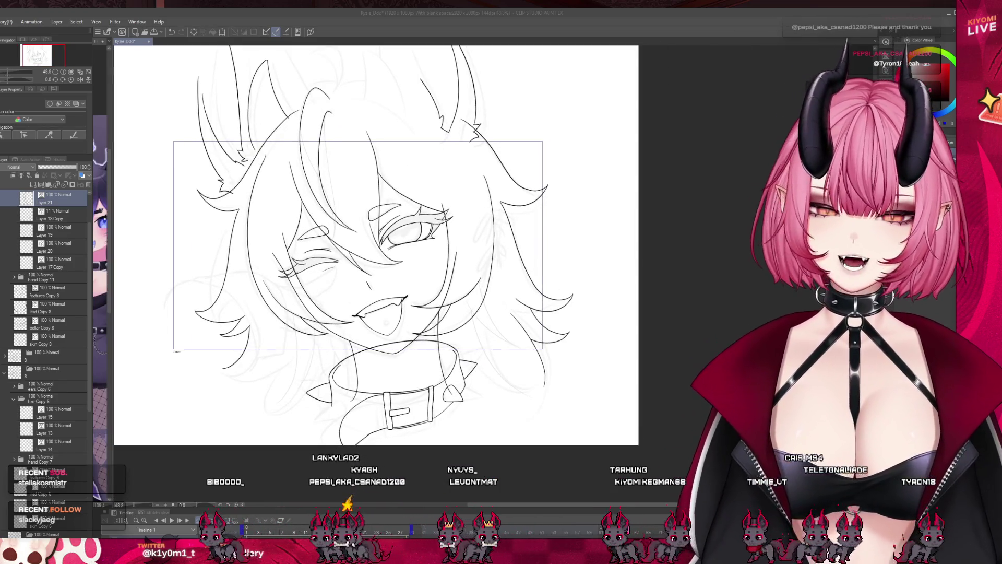
{"action": "key", "text": "ctrl+minus"}
{"action": "key", "text": "ctrl+plus"}
{"action": "key", "text": "ctrl+plus"}
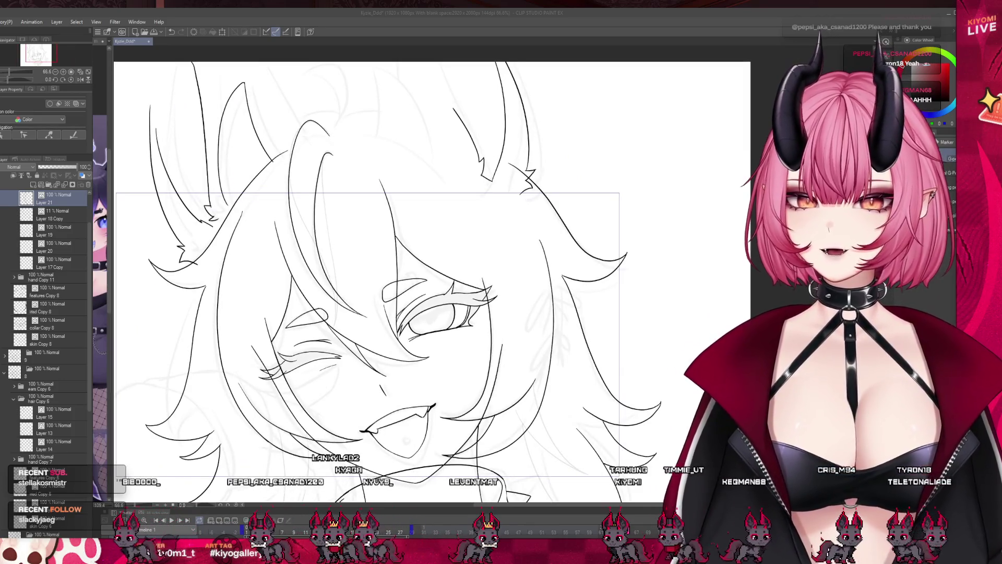
{"action": "key", "text": "ctrl+plus"}
{"action": "key", "text": "ctrl+plus"}
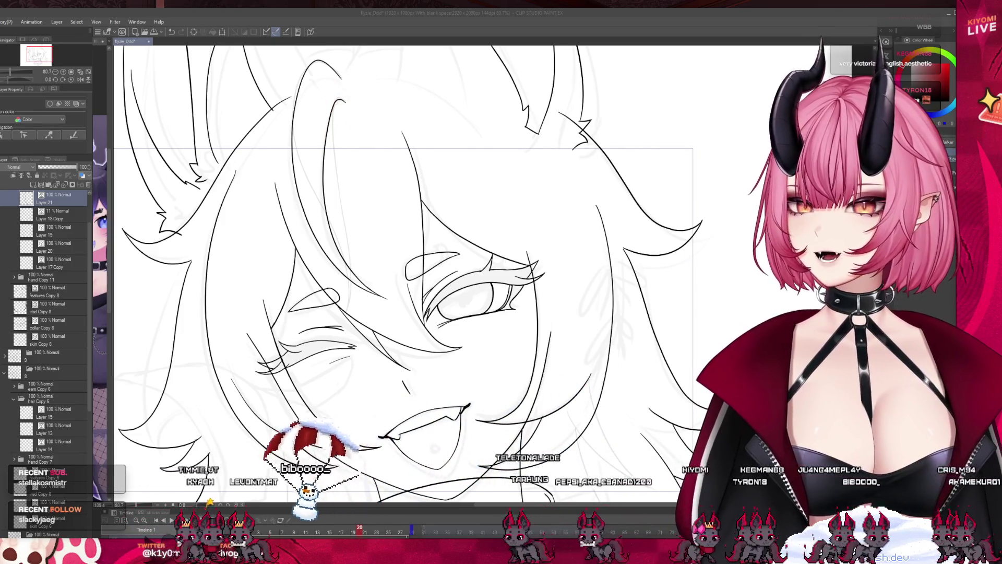
- Undo and redraw the long right-side hair strand with a better curve
{"action": "scroll", "coordinate": [459, 276], "scroll_direction": "down", "scroll_amount": 2}
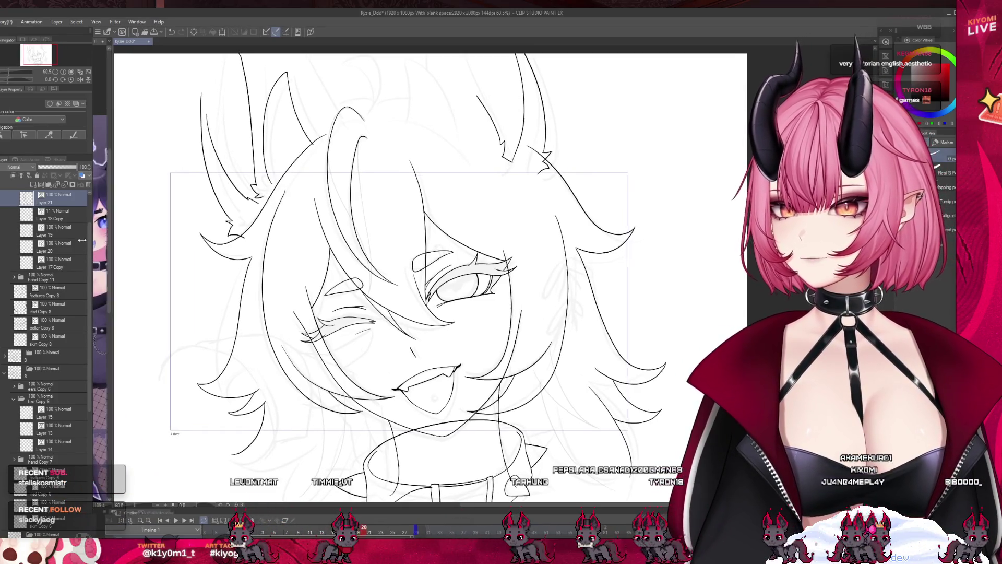
{"action": "scroll", "coordinate": [60, 244], "scroll_direction": "up", "scroll_amount": 2}
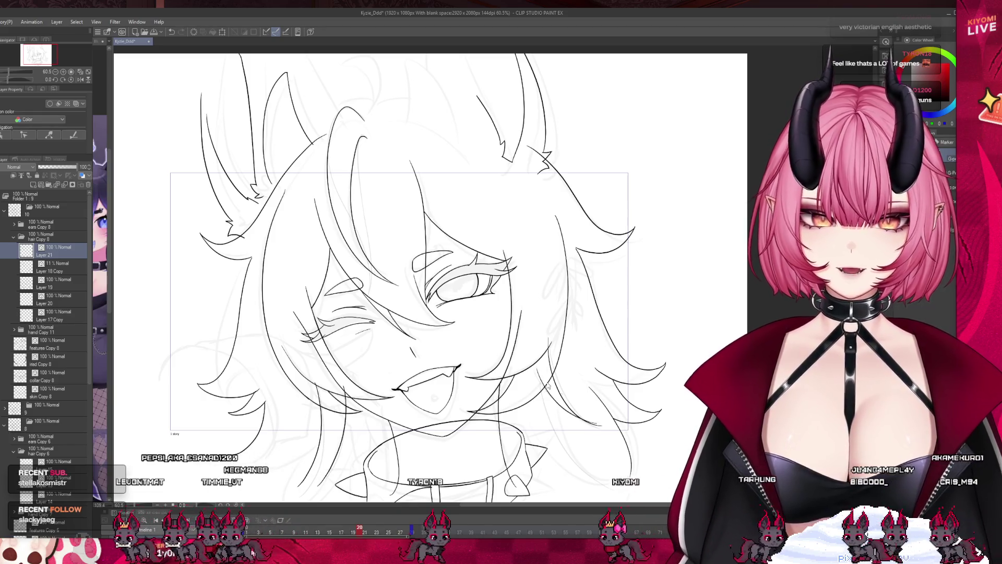
{"action": "scroll", "coordinate": [543, 369], "scroll_direction": "down", "scroll_amount": 1}
{"action": "scroll", "coordinate": [472, 318], "scroll_direction": "up", "scroll_amount": 4}
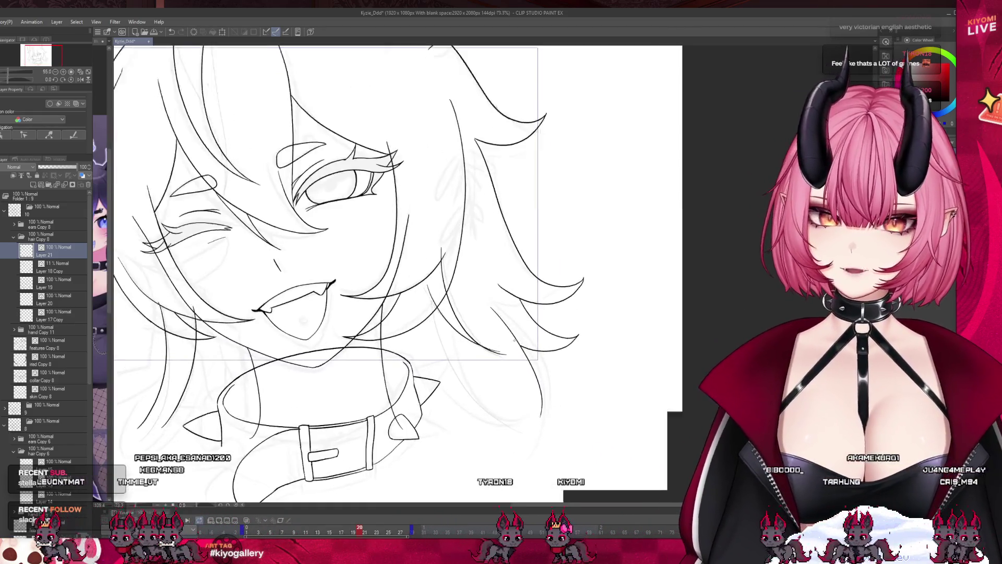
{"action": "scroll", "coordinate": [472, 318], "scroll_direction": "up", "scroll_amount": 1}
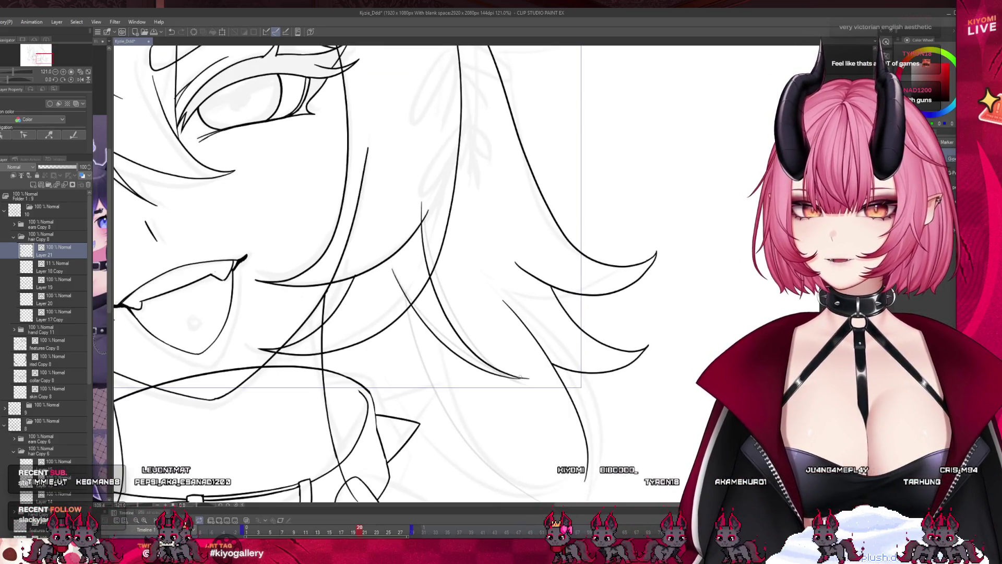
{"action": "key", "text": "ctrl+z"}
{"action": "left_click_drag", "start_coordinate": [391, 264], "coordinate": [527, 380]}
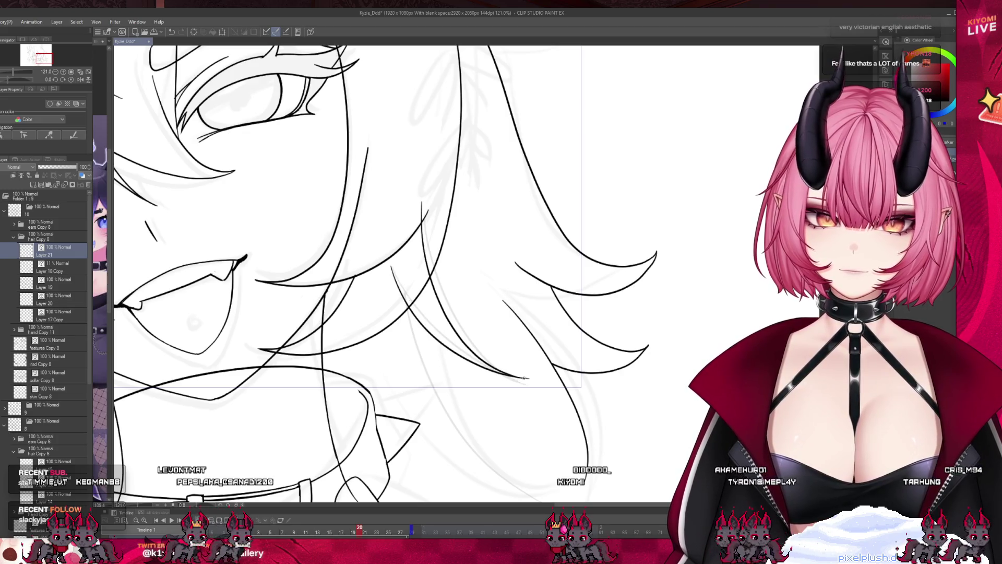
- Redraw the long strand down the right side of the face, then zoom out to check it
{"action": "left_click_drag", "start_coordinate": [399, 292], "coordinate": [496, 473]}
{"action": "key", "text": "ctrl+z"}
{"action": "left_click_drag", "start_coordinate": [400, 292], "coordinate": [507, 488]}
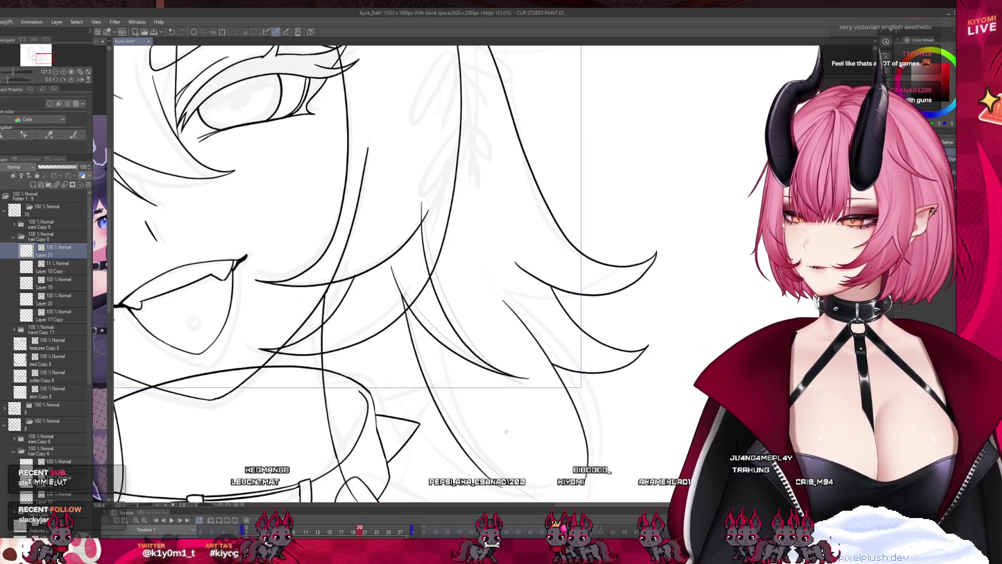
{"action": "scroll", "coordinate": [506, 431], "scroll_direction": "down", "scroll_amount": 5}
{"action": "scroll", "coordinate": [378, 390], "scroll_direction": "up", "scroll_amount": 2}
{"action": "scroll", "coordinate": [379, 390], "scroll_direction": "down", "scroll_amount": 3}
{"action": "scroll", "coordinate": [365, 334], "scroll_direction": "up", "scroll_amount": 1}
{"action": "scroll", "coordinate": [360, 303], "scroll_direction": "down", "scroll_amount": 1}
{"action": "scroll", "coordinate": [351, 269], "scroll_direction": "up", "scroll_amount": 1}
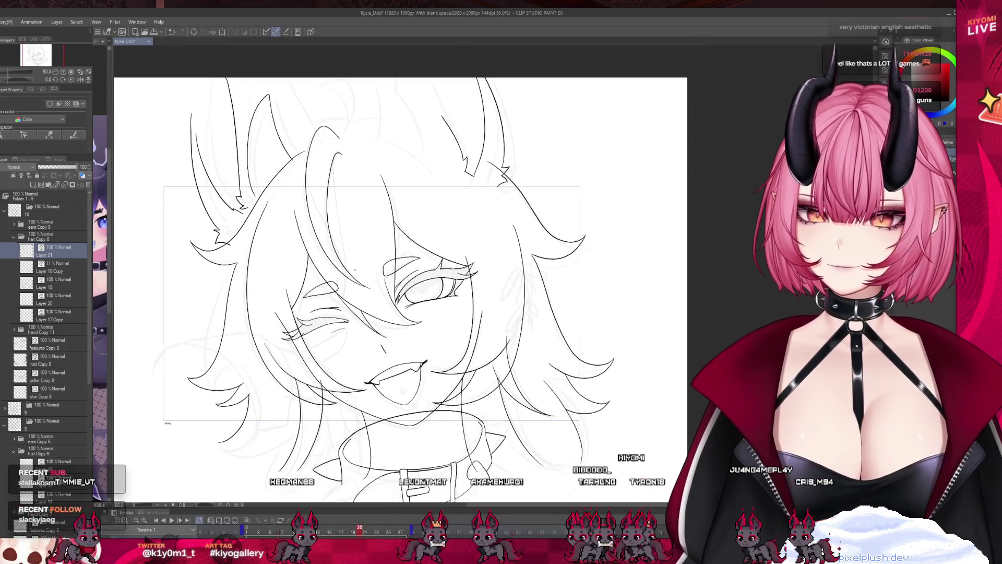
{"action": "scroll", "coordinate": [485, 298], "scroll_direction": "up", "scroll_amount": 1}
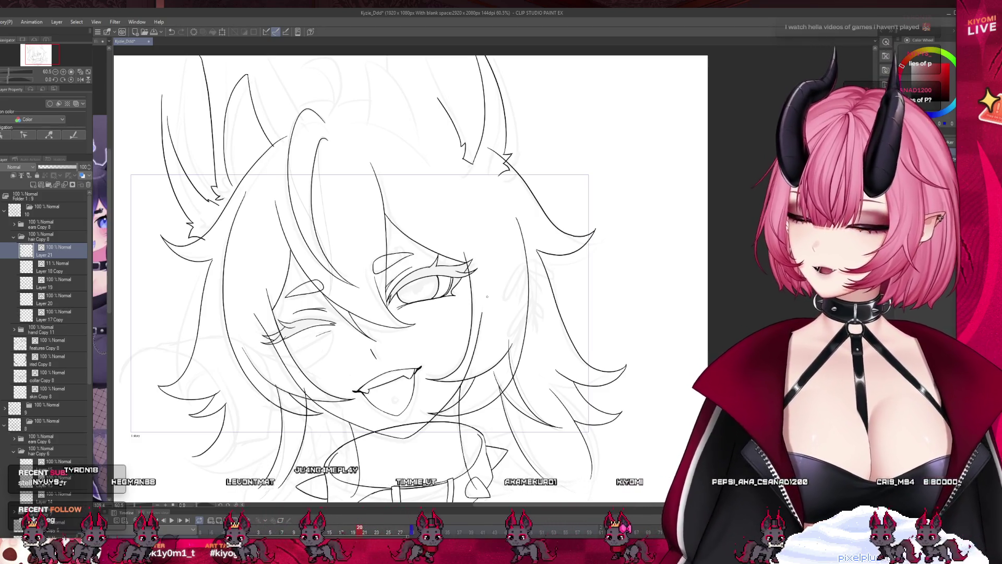
{"action": "scroll", "coordinate": [548, 292], "scroll_direction": "down", "scroll_amount": 2}
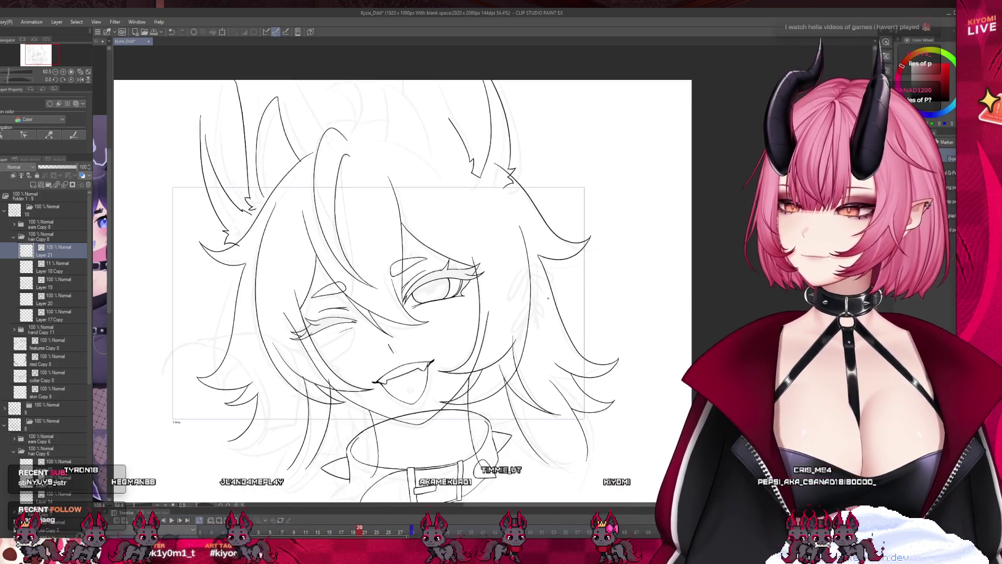
- Delete Layer 18 Copy and Layer 20 from the Layer panel
{"action": "scroll", "coordinate": [556, 368], "scroll_direction": "up", "scroll_amount": 2}
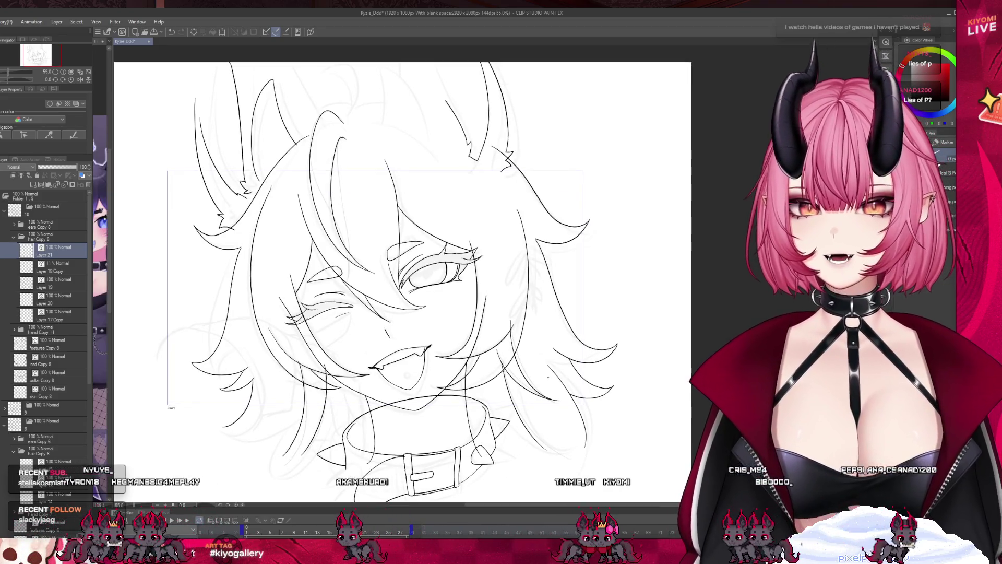
{"action": "scroll", "coordinate": [548, 377], "scroll_direction": "down", "scroll_amount": 2}
{"action": "scroll", "coordinate": [485, 297], "scroll_direction": "up", "scroll_amount": 1}
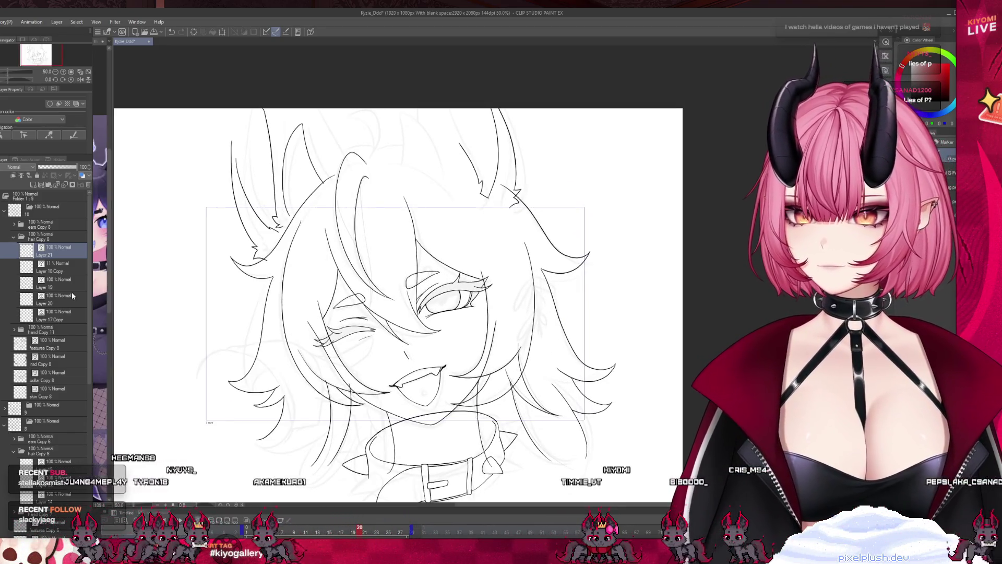
{"action": "left_click", "coordinate": [62, 268]}
{"action": "left_click", "coordinate": [88, 186]}
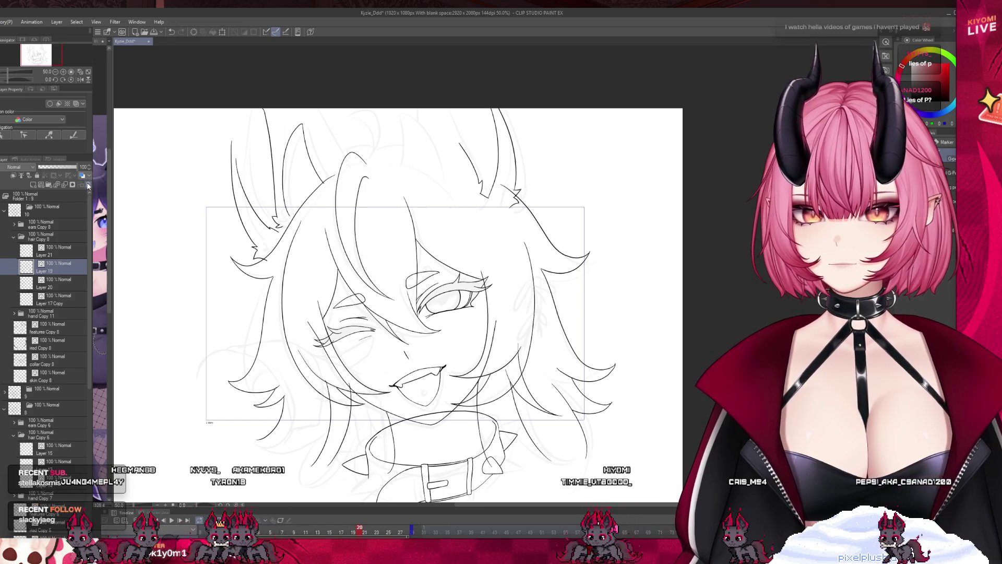
{"action": "left_click", "coordinate": [41, 296]}
{"action": "left_click", "coordinate": [6, 303]}
{"action": "left_click", "coordinate": [6, 303]}
{"action": "left_click", "coordinate": [52, 283]}
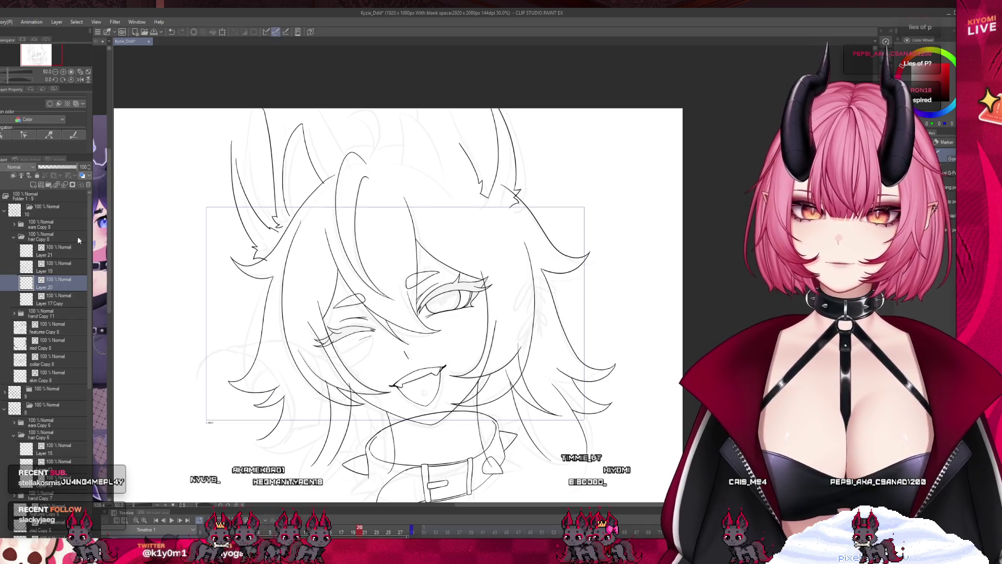
{"action": "left_click", "coordinate": [87, 186]}
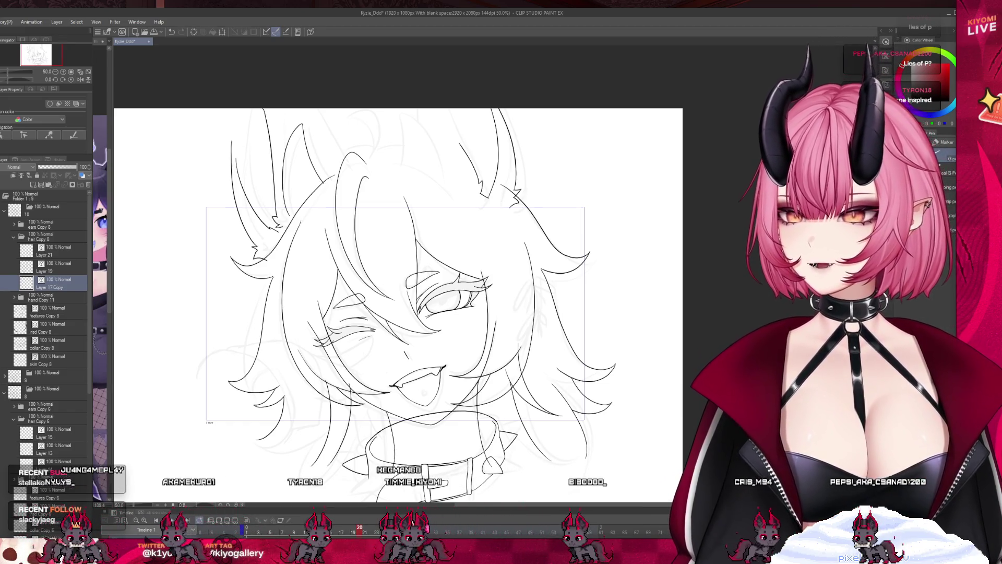
- Zoom in and lasso the hair strand right of the face
{"action": "key", "text": "ctrl+equal"}
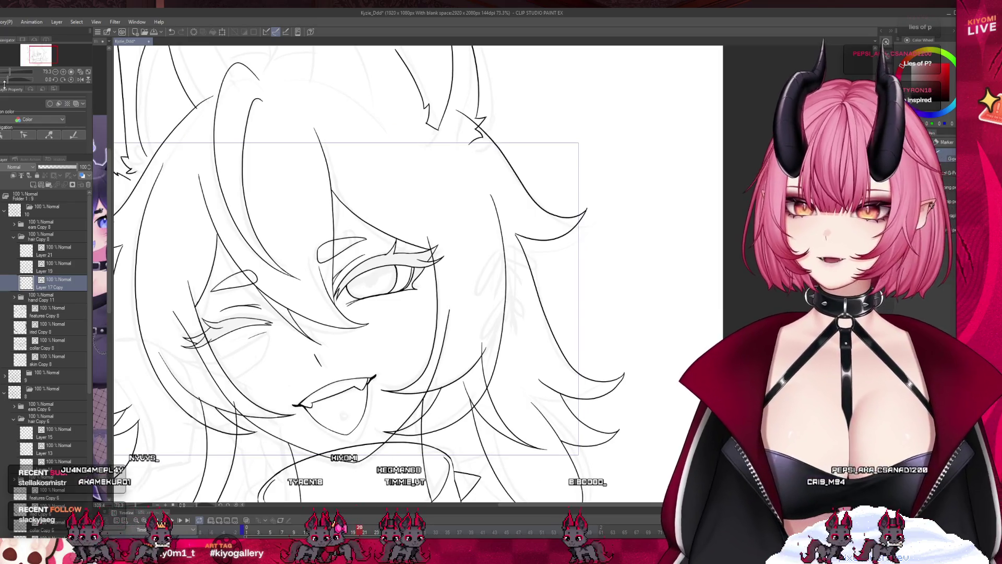
{"action": "key", "text": "m"}
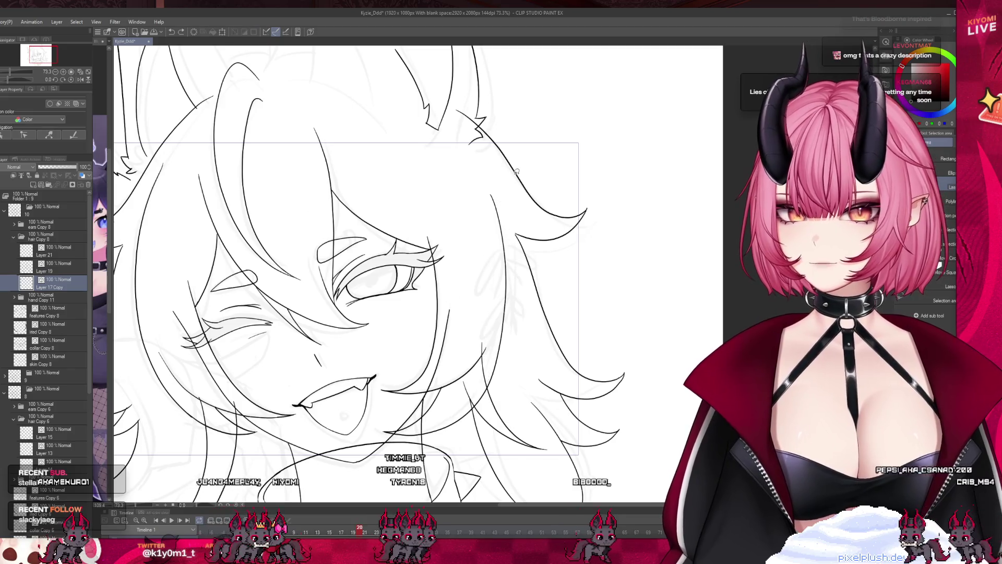
{"action": "mouse_move", "coordinate": [489, 272]}
{"action": "left_mouse_down"}
{"action": "mouse_move", "coordinate": [492, 386]}
{"action": "mouse_move", "coordinate": [512, 313]}
{"action": "mouse_move", "coordinate": [488, 180]}
{"action": "left_mouse_up"}
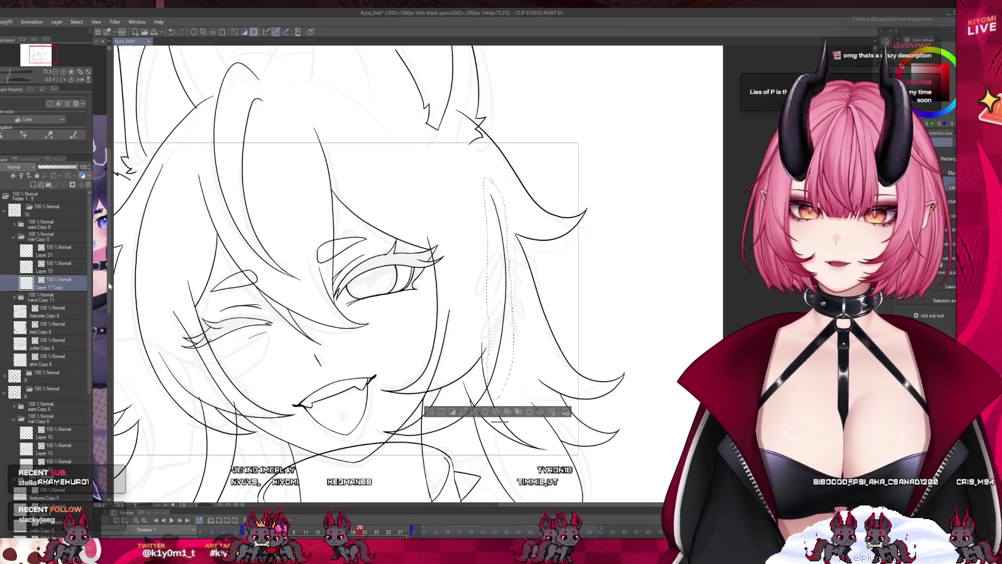
- On Layer 19, stretch the selected hair strand's top up and to the left
{"action": "left_click", "coordinate": [43, 271]}
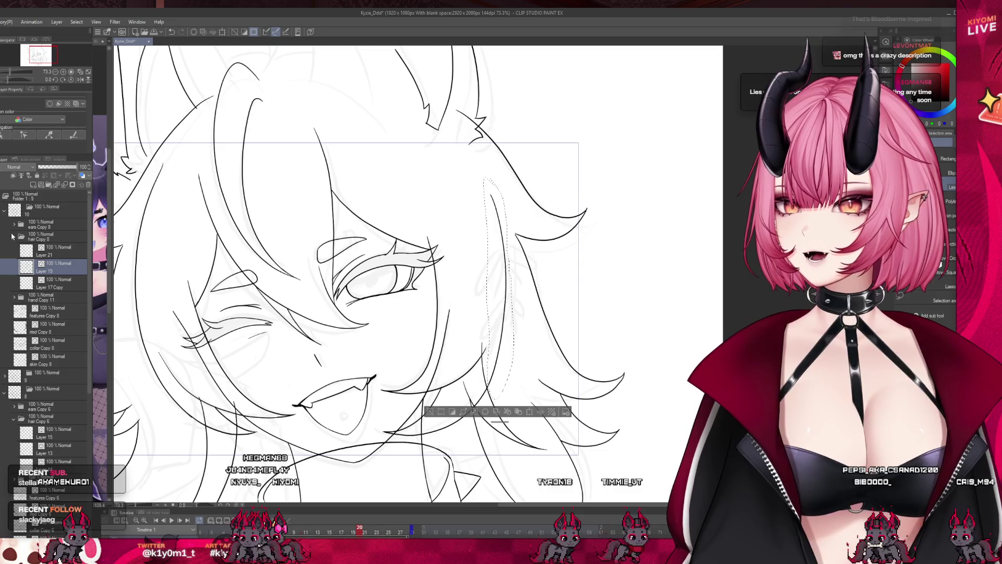
{"action": "key", "text": "ctrl+t"}
{"action": "left_click_drag", "start_coordinate": [483, 176], "coordinate": [470, 170]}
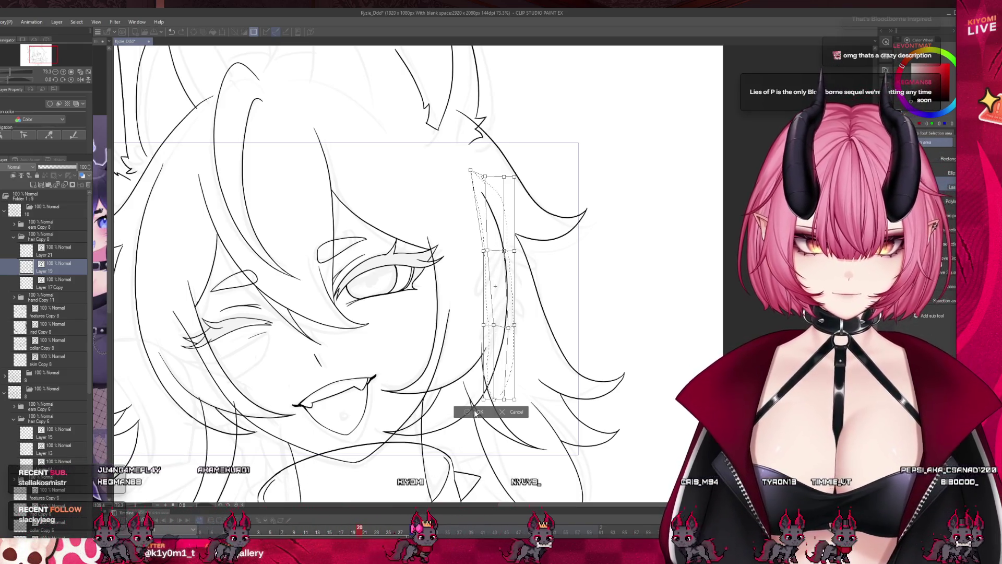
{"action": "key", "text": "Return"}
- Play the hair-sway animation, then turn on onion skin at frame 11
{"action": "key", "text": "ctrl+minus"}
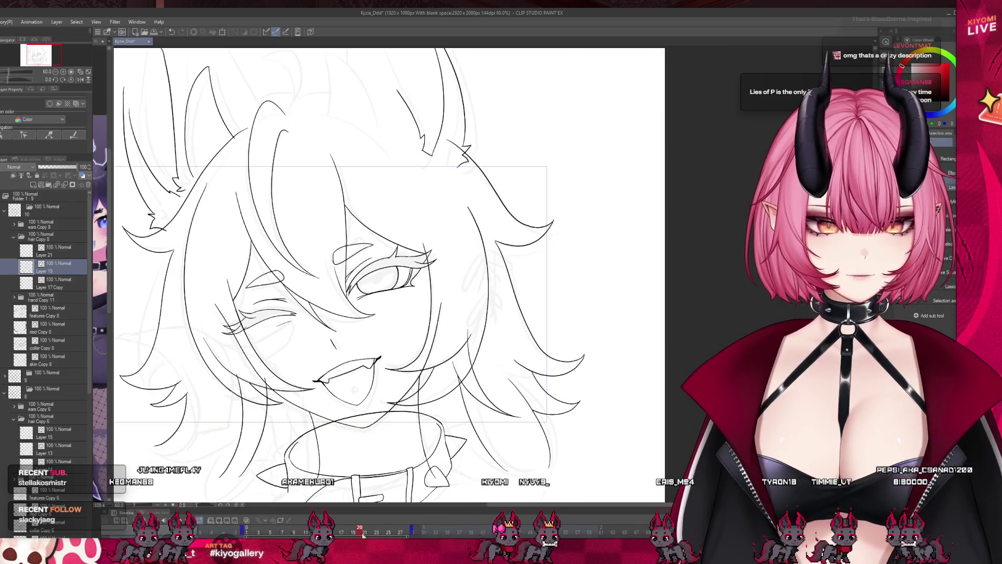
{"action": "left_click_drag", "start_coordinate": [359, 532], "coordinate": [246, 531]}
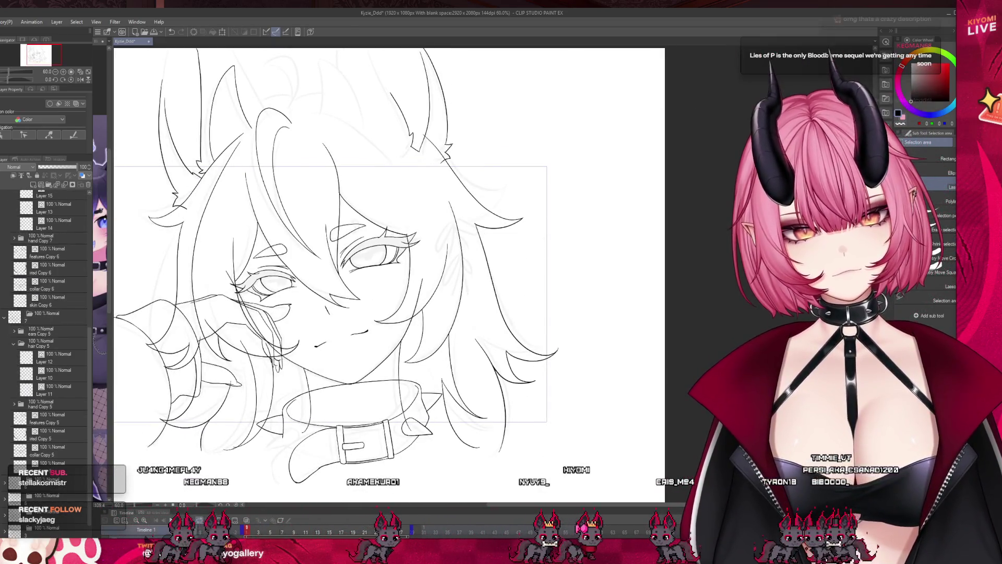
{"action": "left_click", "coordinate": [163, 521]}
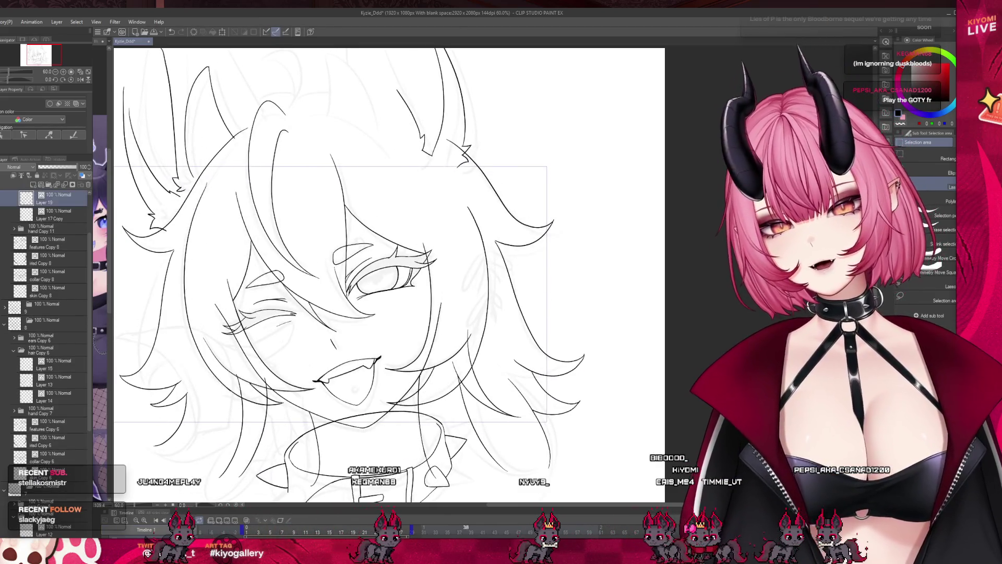
{"action": "left_click_drag", "start_coordinate": [294, 532], "coordinate": [307, 532]}
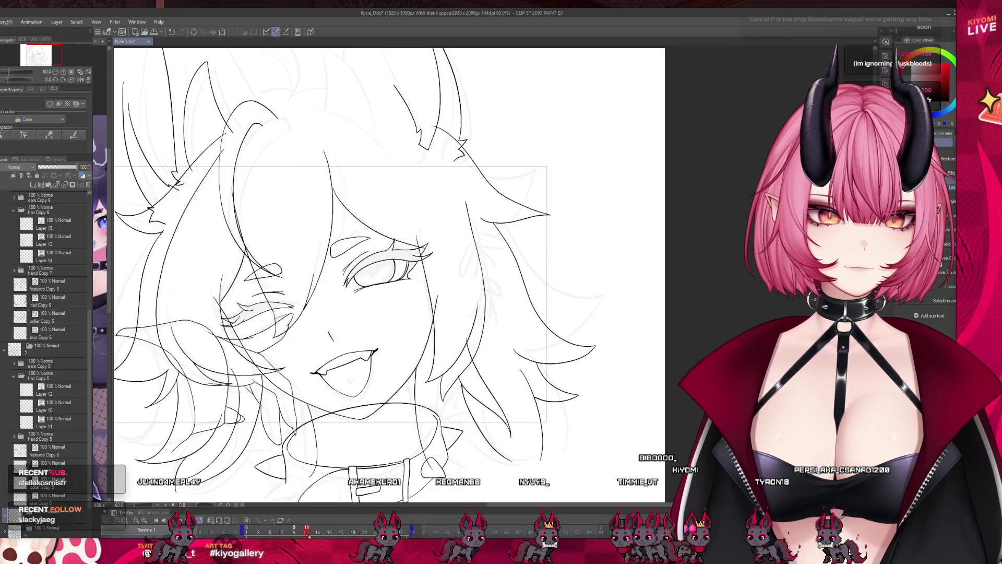
{"action": "scroll", "coordinate": [546, 241], "scroll_direction": "up", "scroll_amount": 4}
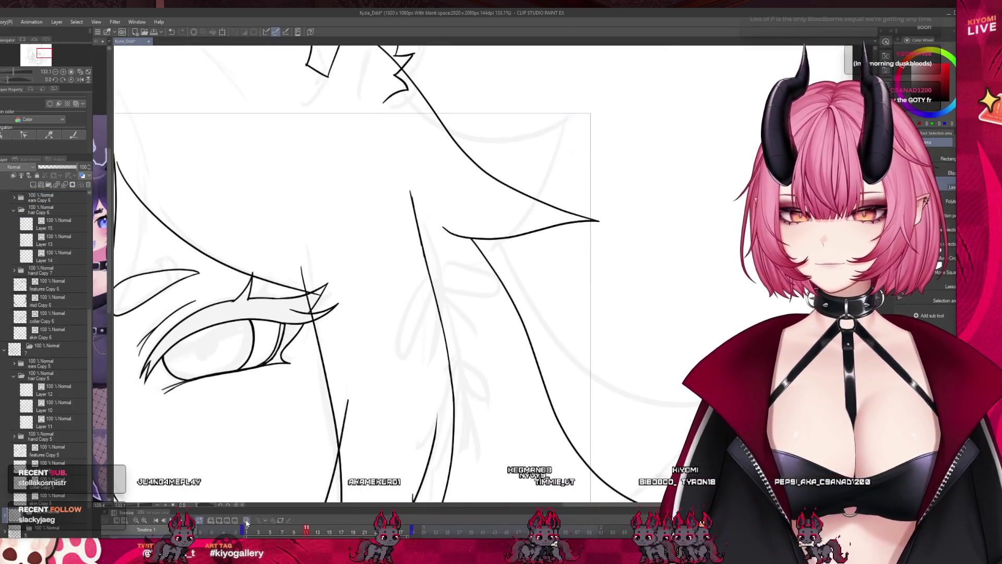
{"action": "left_click", "coordinate": [246, 521]}
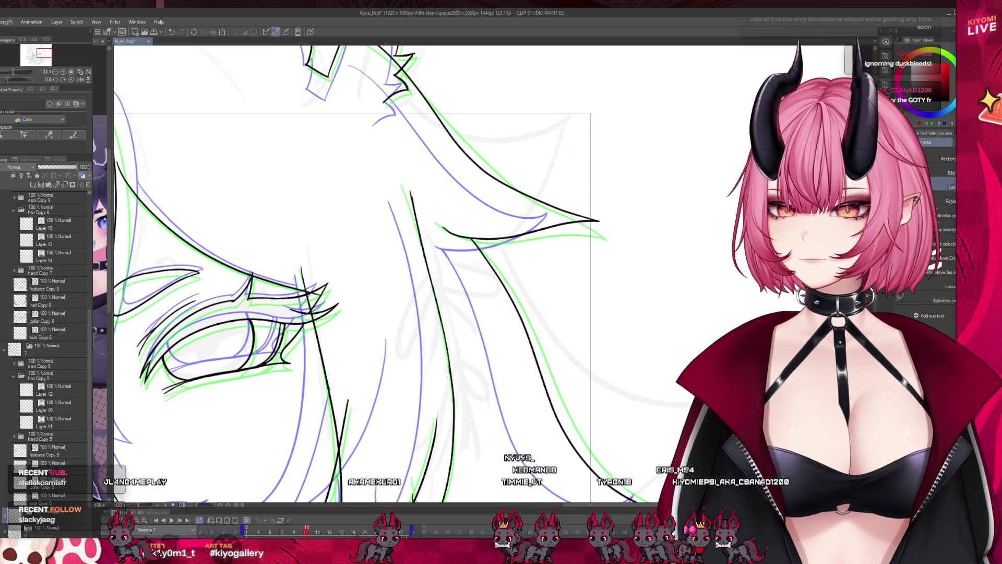
- On Layer 8, ink long hair strokes down the middle, undoing the last one
{"action": "scroll", "coordinate": [86, 446], "scroll_direction": "down", "scroll_amount": 3}
{"action": "scroll", "coordinate": [92, 476], "scroll_direction": "down", "scroll_amount": 2}
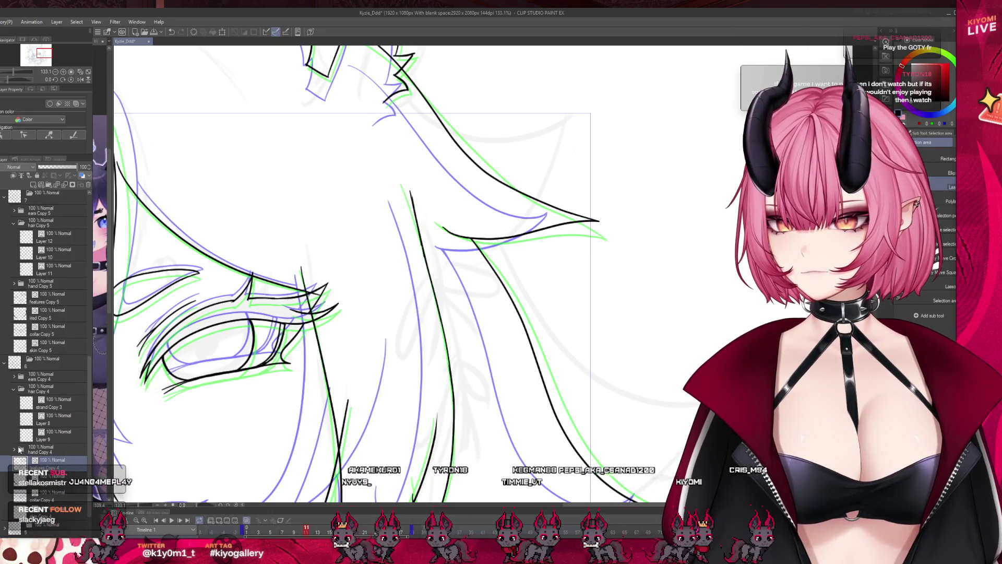
{"action": "left_click", "coordinate": [53, 419]}
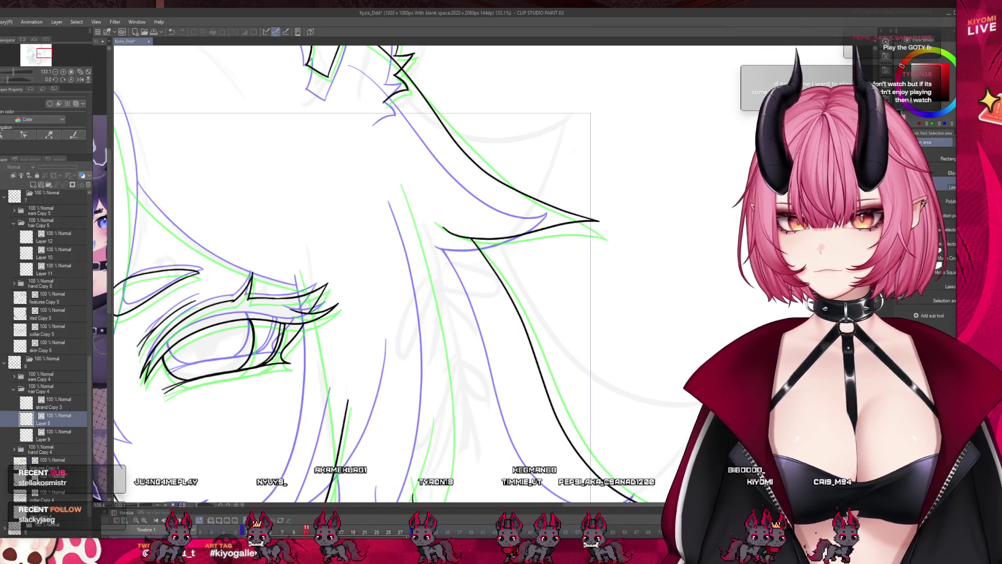
{"action": "left_click_drag", "start_coordinate": [411, 192], "coordinate": [453, 498]}
{"action": "mouse_move", "coordinate": [116, 162]}
{"action": "left_mouse_down"}
{"action": "mouse_move", "coordinate": [310, 289]}
{"action": "mouse_move", "coordinate": [342, 500]}
{"action": "left_mouse_up"}
{"action": "left_click_drag", "start_coordinate": [436, 415], "coordinate": [421, 498]}
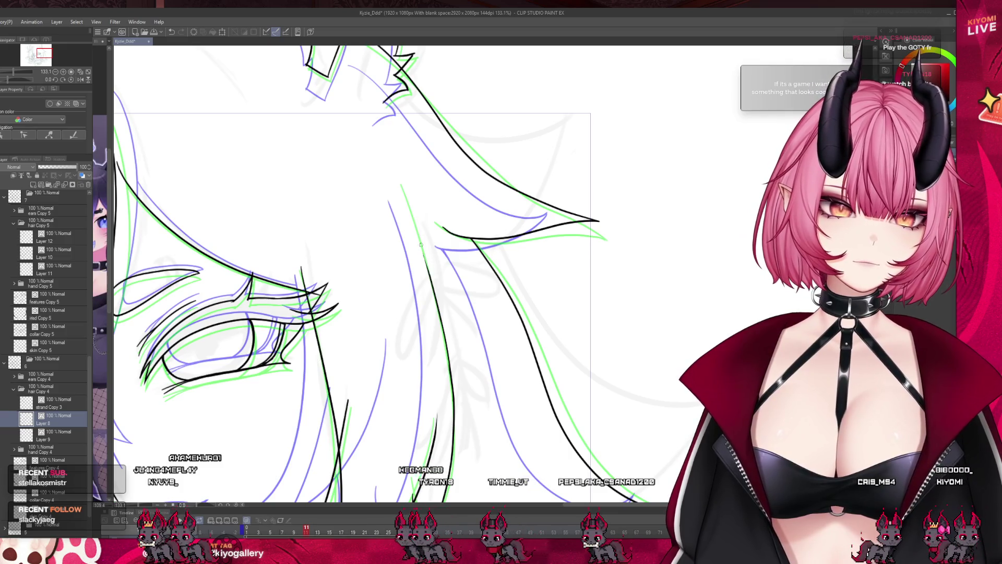
{"action": "left_click_drag", "start_coordinate": [403, 188], "coordinate": [433, 289]}
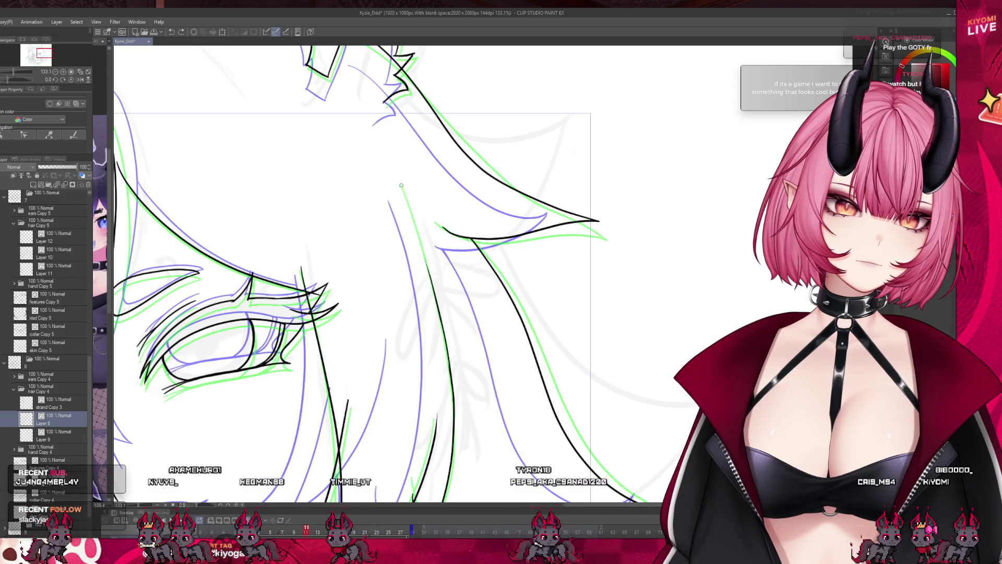
{"action": "key", "text": "ctrl+z"}
{"action": "key", "text": "ctrl+z"}
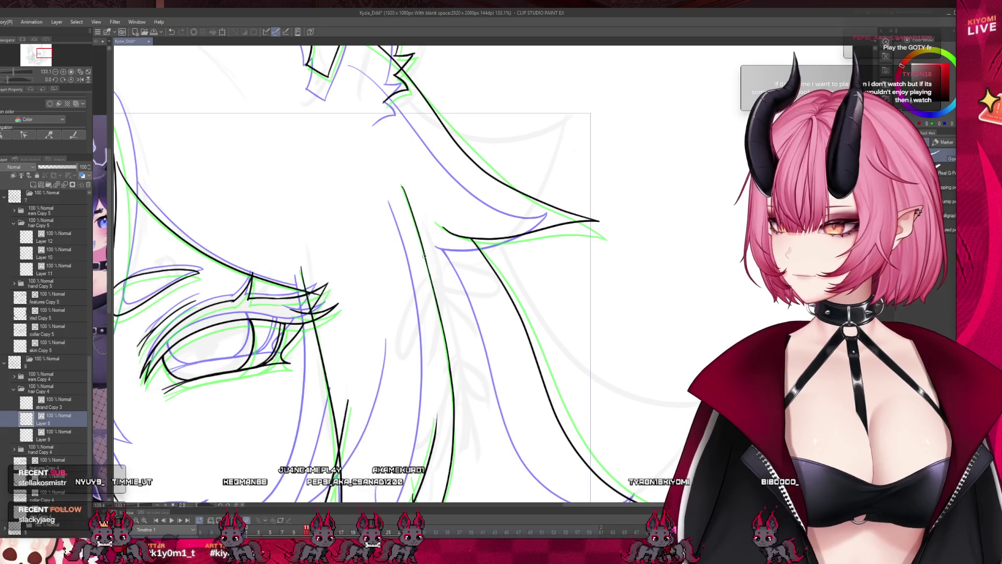
- Advance the timeline two frames to the next animation cel
{"action": "scroll", "coordinate": [459, 223], "scroll_direction": "down", "scroll_amount": 3}
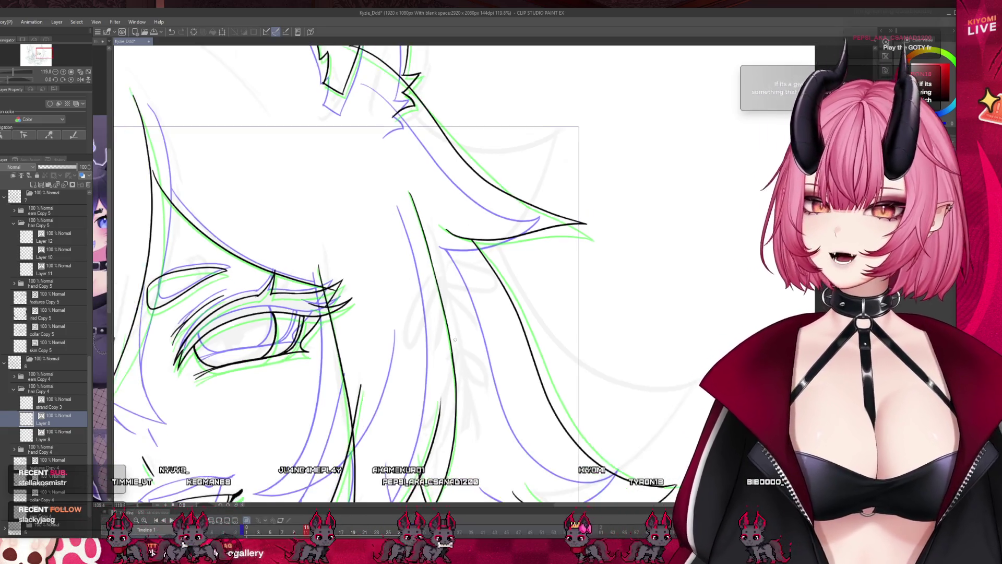
{"action": "scroll", "coordinate": [474, 376], "scroll_direction": "down", "scroll_amount": 2}
{"action": "scroll", "coordinate": [459, 408], "scroll_direction": "up", "scroll_amount": 4}
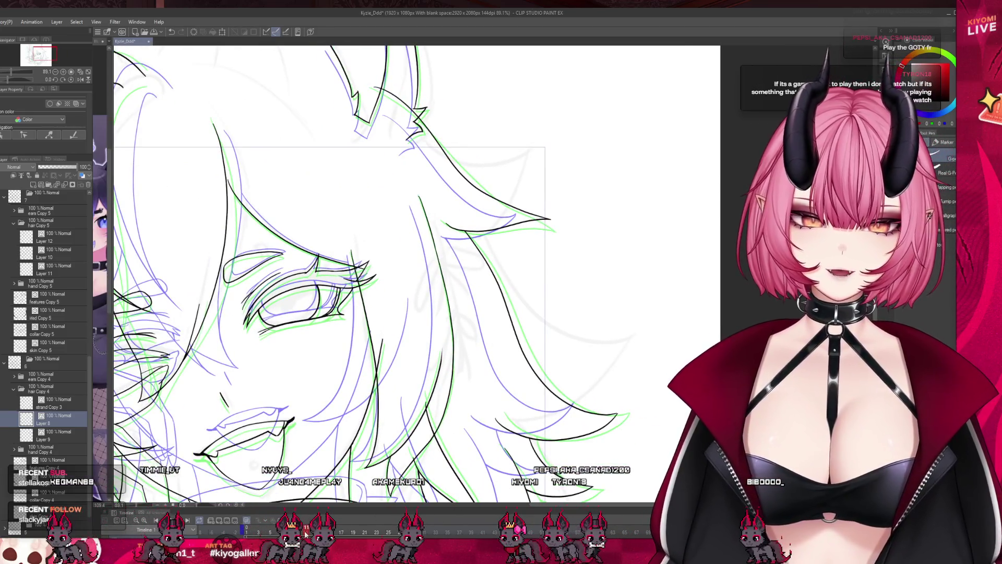
{"action": "key", "text": "ctrl+Right"}
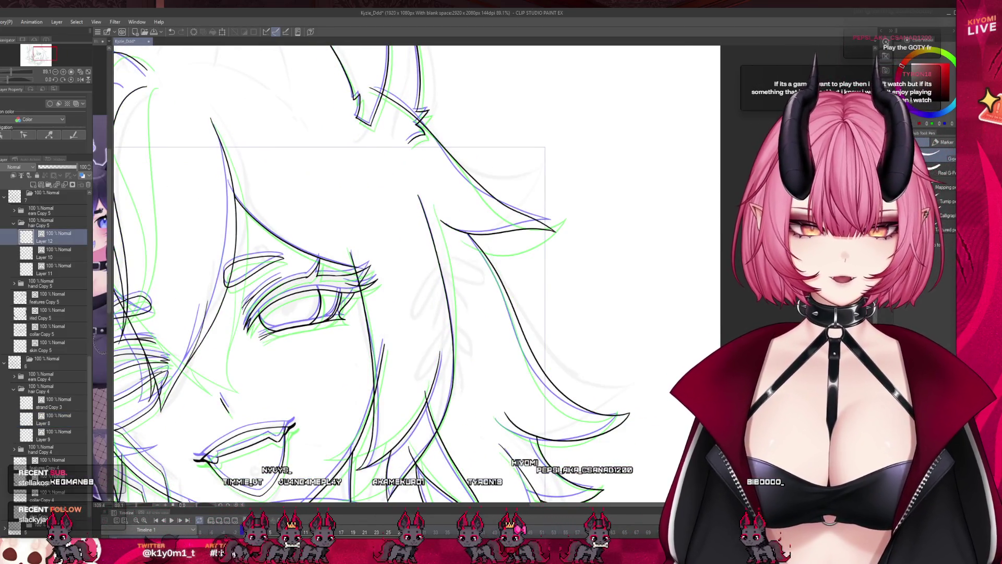
{"action": "key", "text": "ctrl+Right"}
{"action": "scroll", "coordinate": [461, 74], "scroll_direction": "up", "scroll_amount": 4}
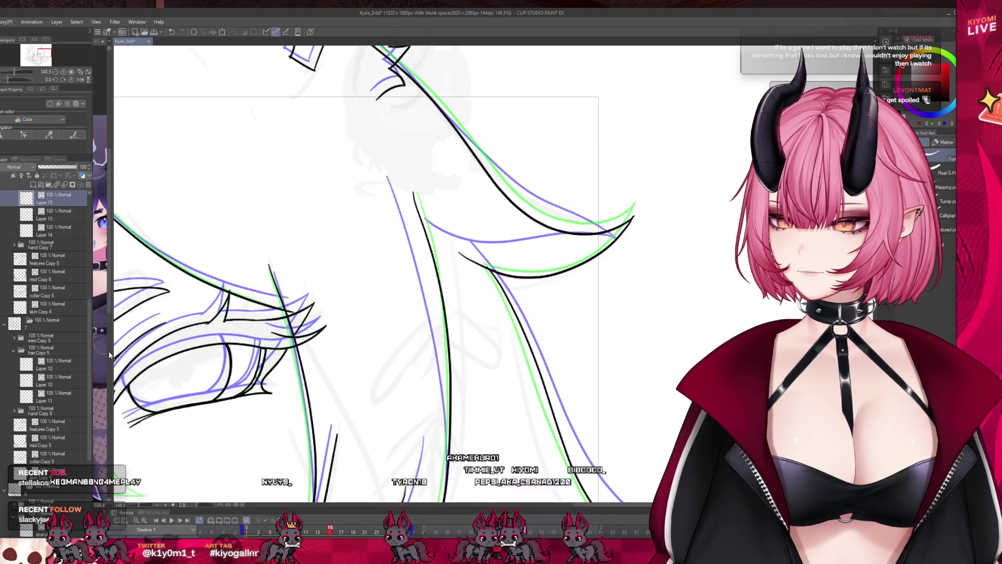
- Collapse the ears Copy 6 folder and ink the central hair strand on Layer 13, retrying with undo
{"action": "scroll", "coordinate": [27, 320], "scroll_direction": "up", "scroll_amount": 5}
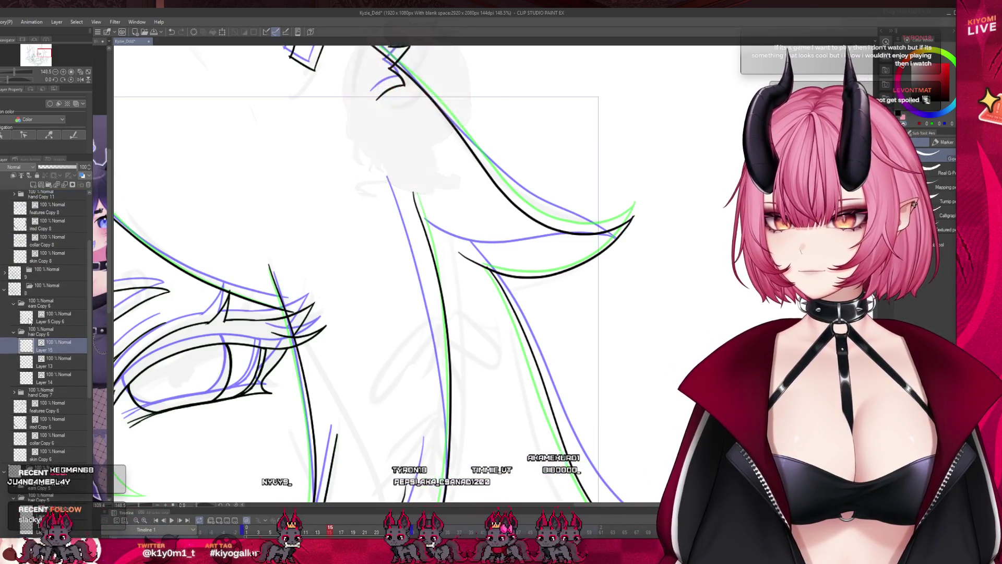
{"action": "left_click", "coordinate": [14, 302]}
{"action": "left_click", "coordinate": [57, 346]}
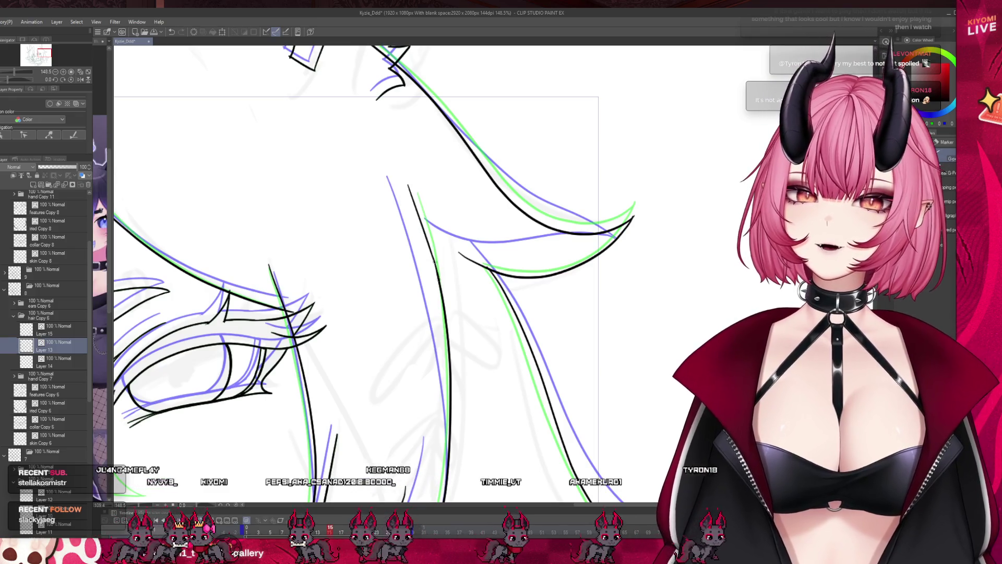
{"action": "left_click_drag", "start_coordinate": [432, 274], "coordinate": [444, 297]}
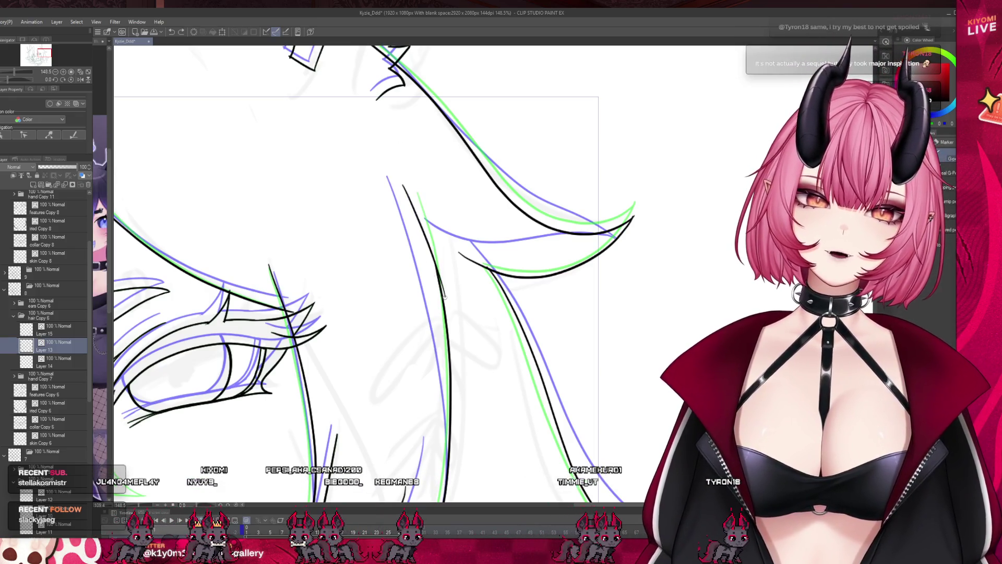
{"action": "mouse_move", "coordinate": [402, 182]}
{"action": "left_mouse_down"}
{"action": "mouse_move", "coordinate": [438, 286]}
{"action": "mouse_move", "coordinate": [420, 220]}
{"action": "mouse_move", "coordinate": [432, 251]}
{"action": "left_mouse_up"}
{"action": "key", "text": "ctrl+z"}
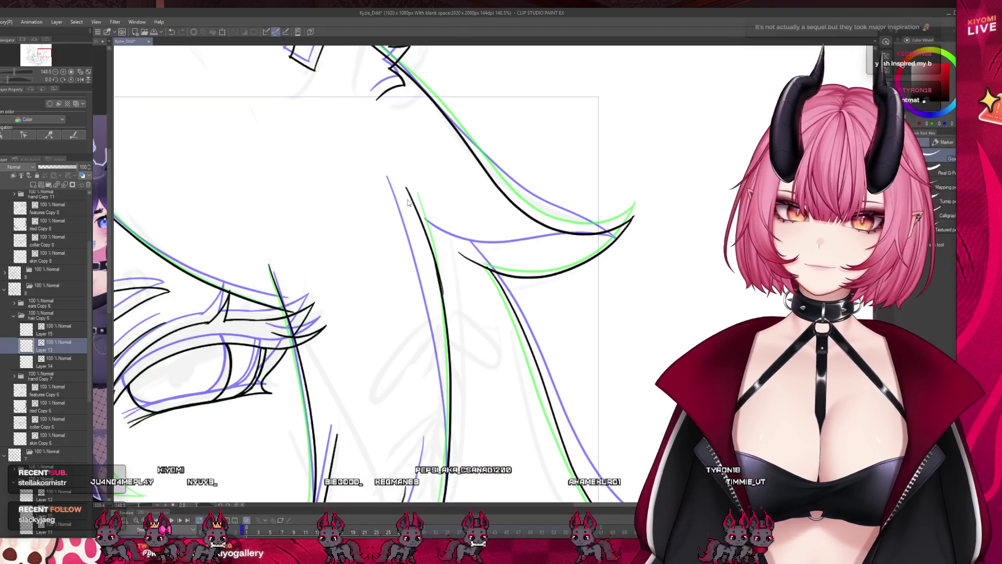
{"action": "key", "text": "ctrl+z"}
{"action": "mouse_move", "coordinate": [407, 188]}
{"action": "left_mouse_down"}
{"action": "mouse_move", "coordinate": [436, 277]}
{"action": "mouse_move", "coordinate": [433, 266]}
{"action": "left_mouse_up"}
{"action": "key", "text": "ctrl+z"}
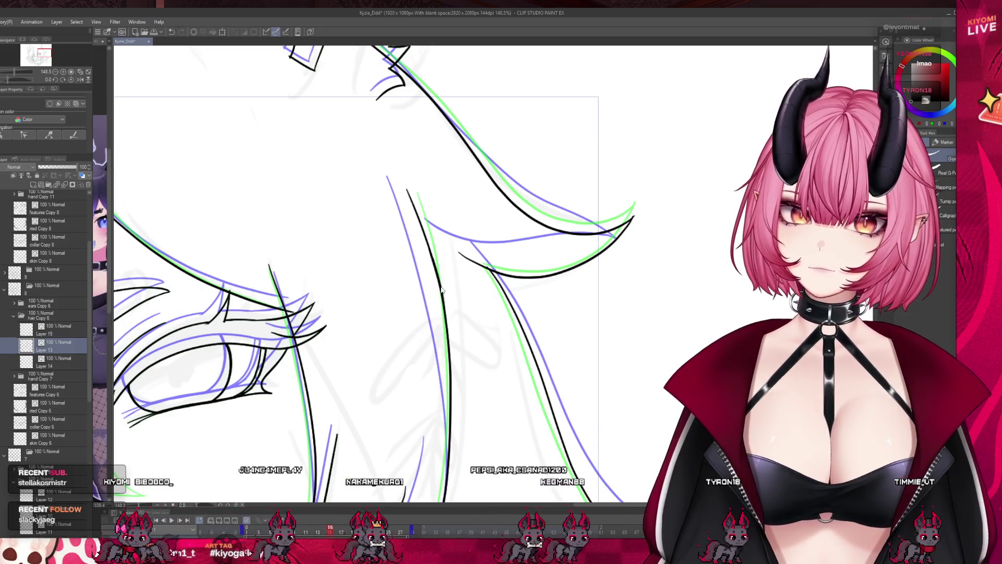
{"action": "scroll", "coordinate": [445, 240], "scroll_direction": "down", "scroll_amount": 5}
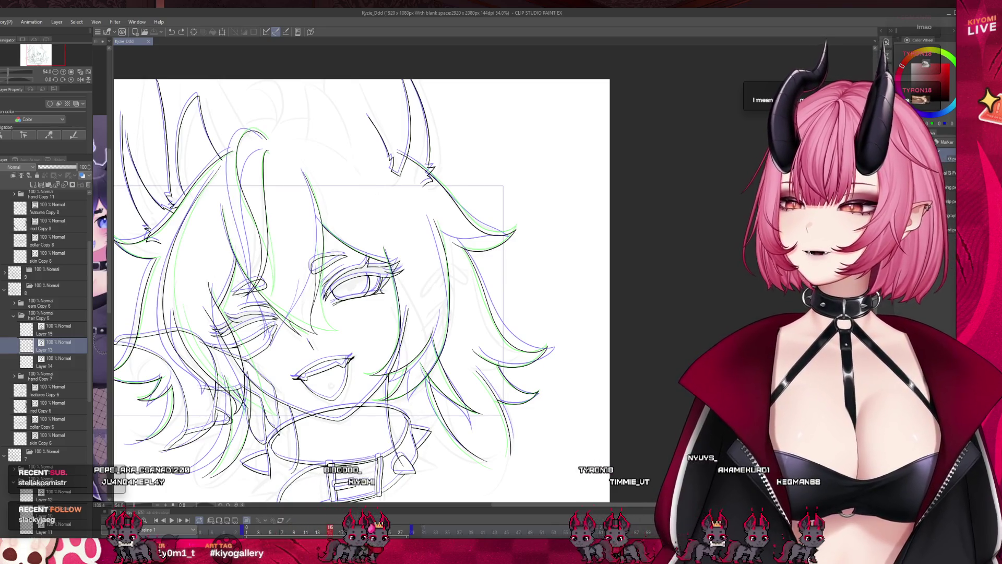
{"action": "scroll", "coordinate": [424, 262], "scroll_direction": "down", "scroll_amount": 2}
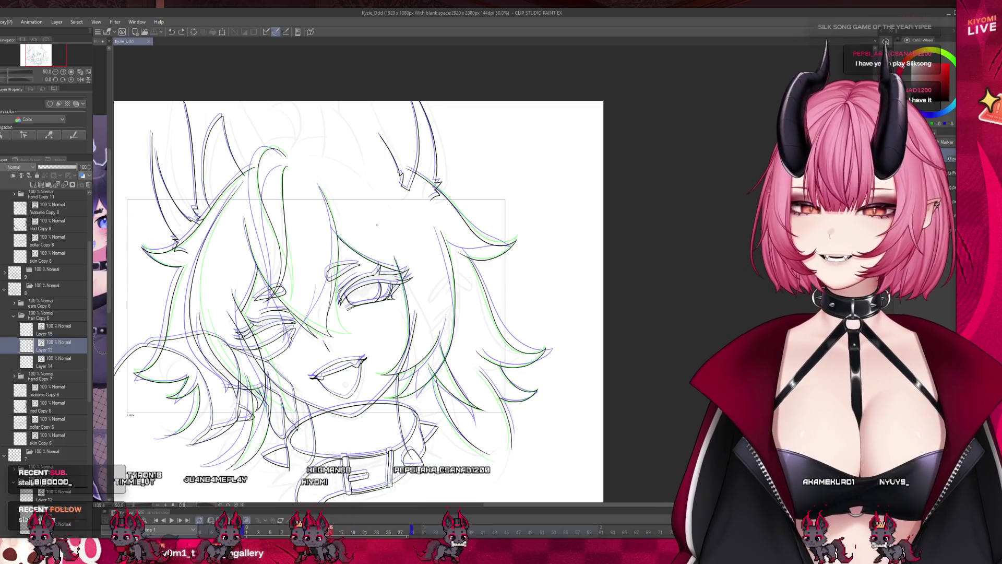
- Step through the hair-sway frames up to frame 19, then return to frame 15
{"action": "scroll", "coordinate": [377, 225], "scroll_direction": "up", "scroll_amount": 2}
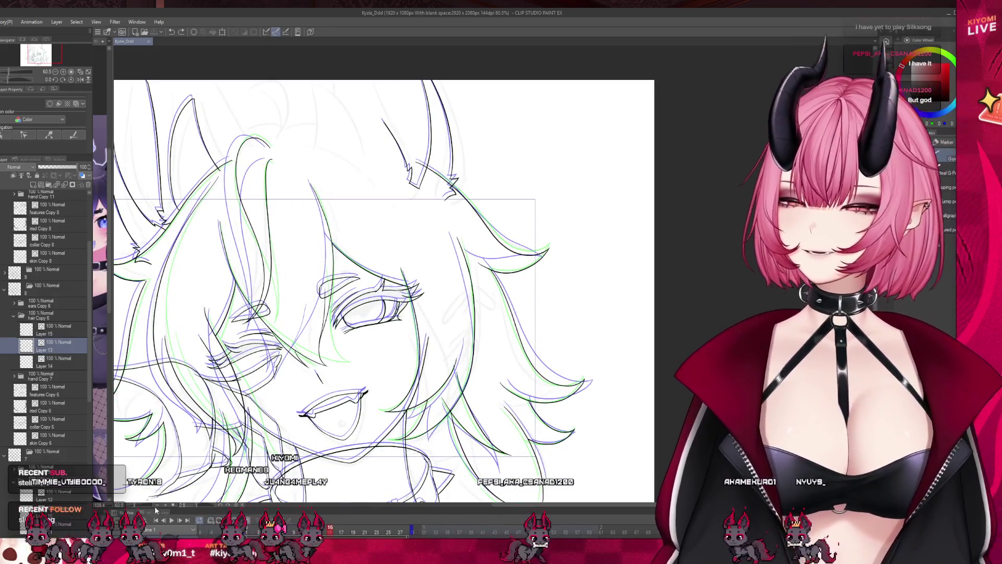
{"action": "left_click", "coordinate": [336, 531]}
{"action": "scroll", "coordinate": [433, 324], "scroll_direction": "down", "scroll_amount": 2}
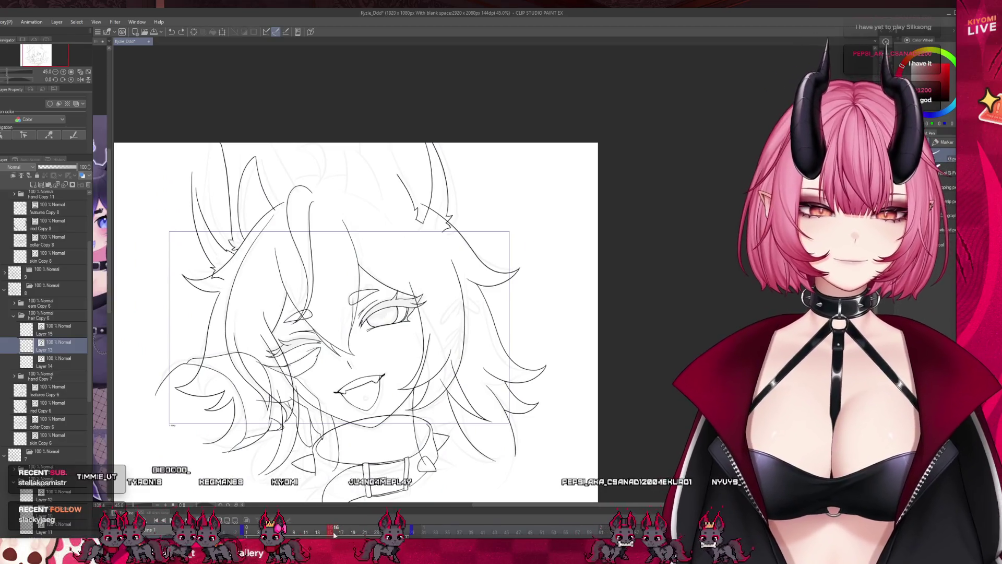
{"action": "left_click", "coordinate": [341, 532]}
{"action": "left_click", "coordinate": [347, 532]}
{"action": "left_click", "coordinate": [355, 532]}
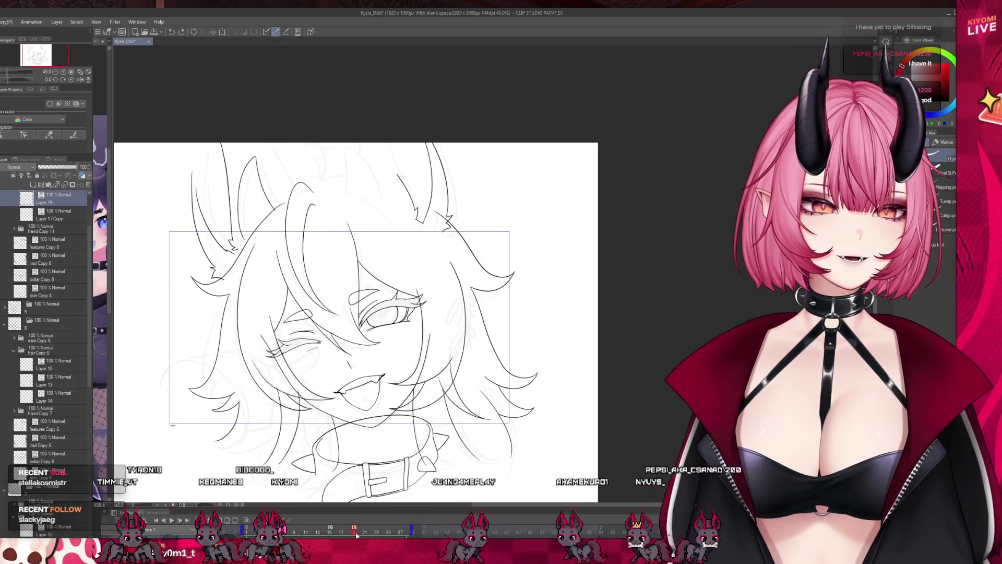
{"action": "left_click", "coordinate": [330, 531]}
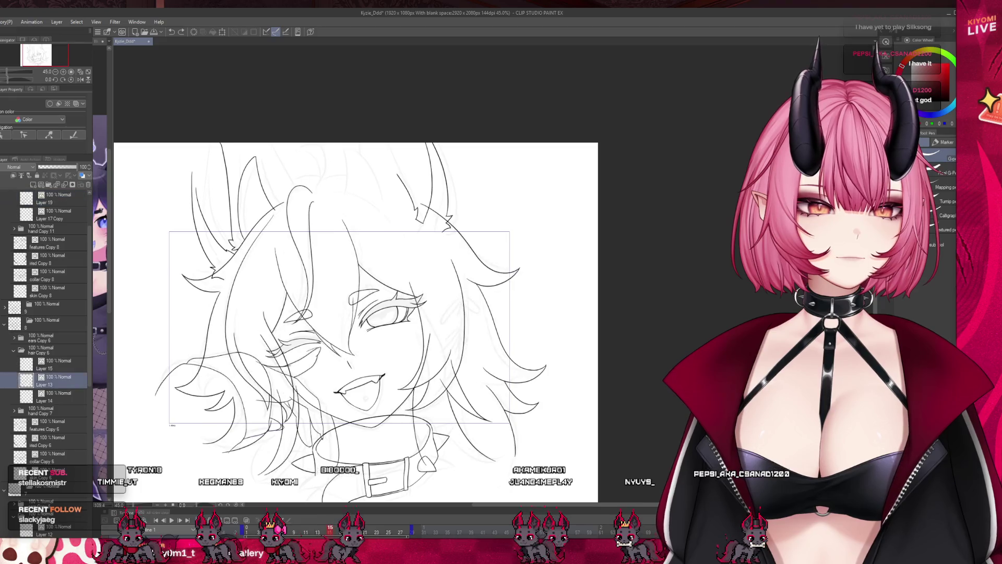
- Turn on onion skin and scrub frames 13 to 19, zoomed in on the eye area
{"action": "left_click", "coordinate": [246, 521]}
{"action": "key", "text": "ctrl+alt+0"}
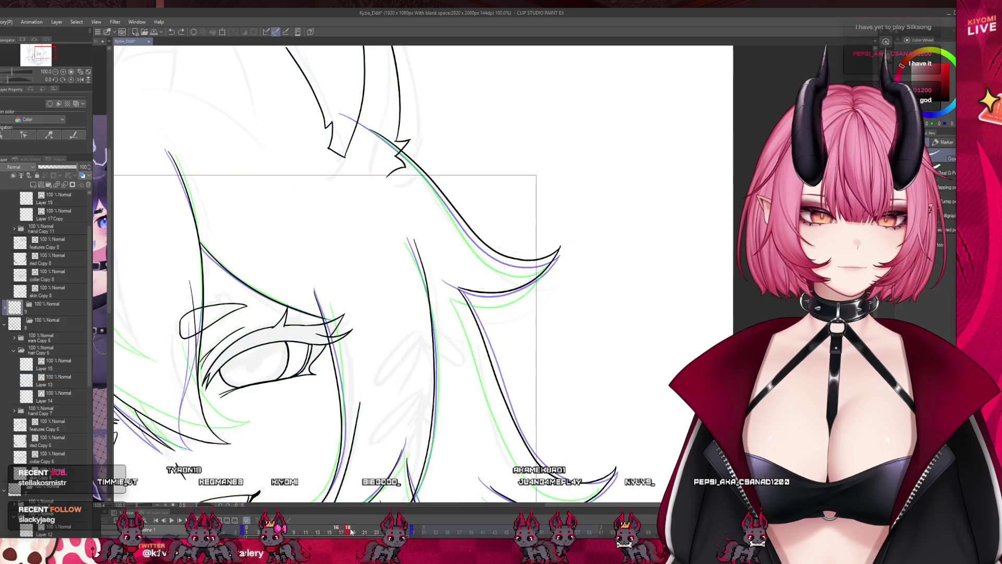
{"action": "left_click", "coordinate": [320, 531]}
{"action": "left_click_drag", "start_coordinate": [320, 533], "coordinate": [356, 533]}
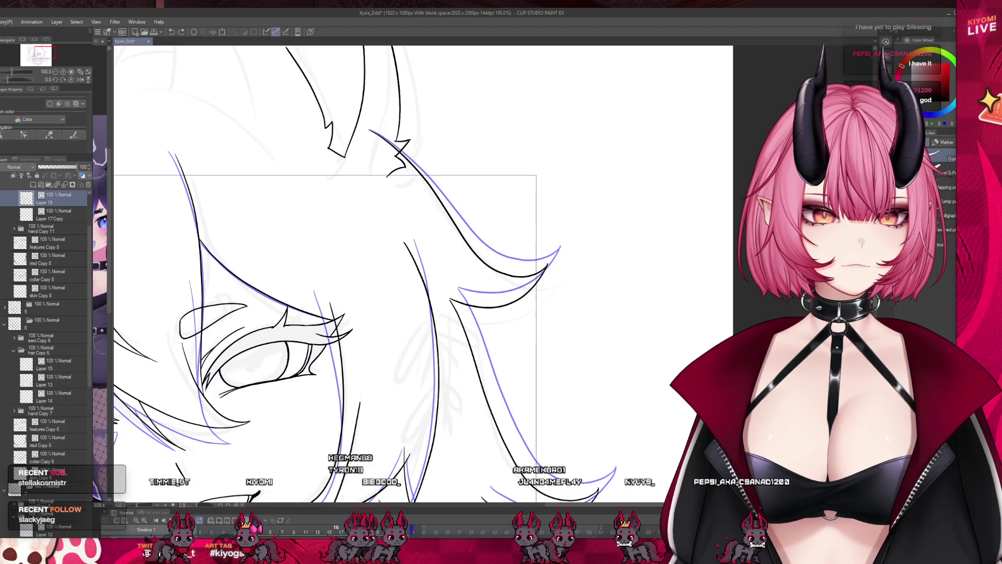
{"action": "key", "text": "ctrl+0"}
- Play and stop the hair-sway animation, then settle on frame 11 with onion skin on
{"action": "left_click", "coordinate": [172, 520]}
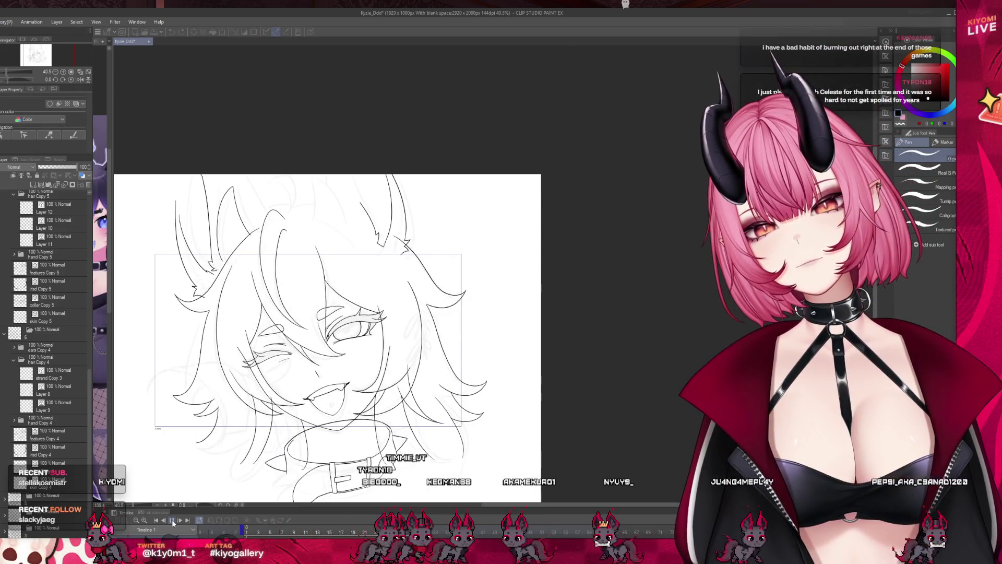
{"action": "left_click", "coordinate": [267, 533]}
{"action": "left_click_drag", "start_coordinate": [266, 533], "coordinate": [311, 535]}
{"action": "scroll", "coordinate": [397, 317], "scroll_direction": "up", "scroll_amount": 5}
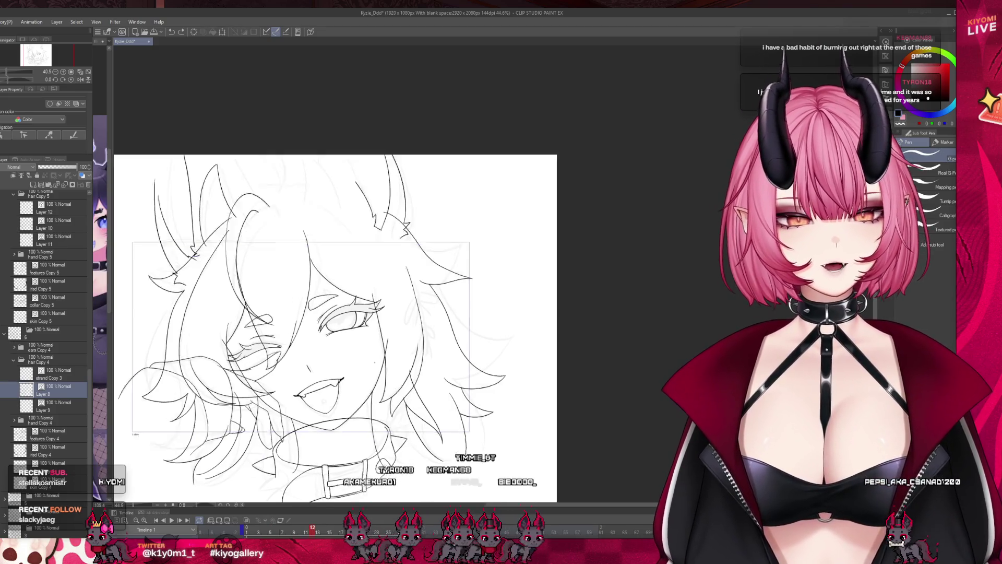
{"action": "left_click", "coordinate": [246, 520]}
{"action": "scroll", "coordinate": [433, 254], "scroll_direction": "up", "scroll_amount": 3}
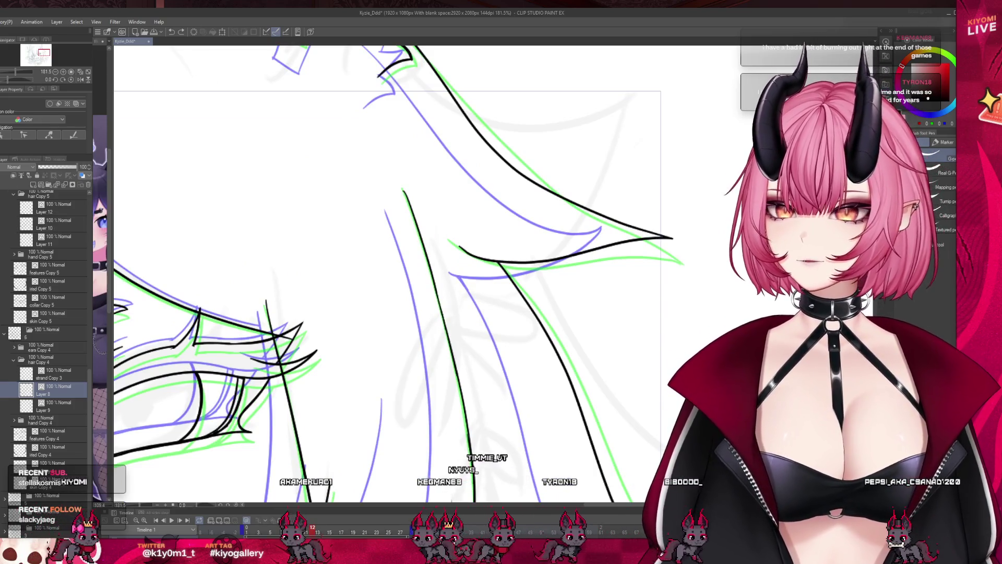
- Replace the short strand segment with a new ink line and close its gap on the next frame
{"action": "key", "text": "ctrl+z"}
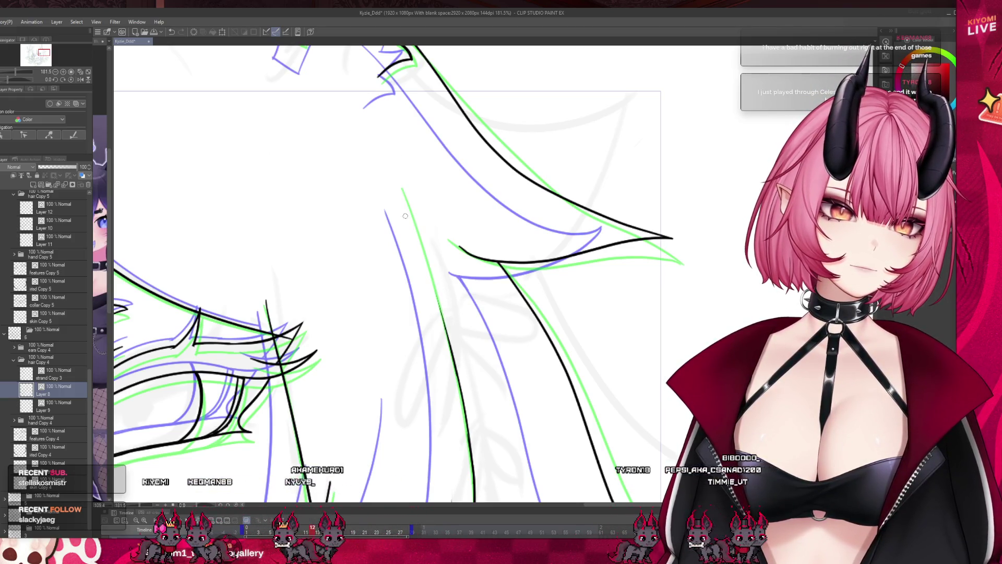
{"action": "left_click_drag", "start_coordinate": [394, 205], "coordinate": [455, 376]}
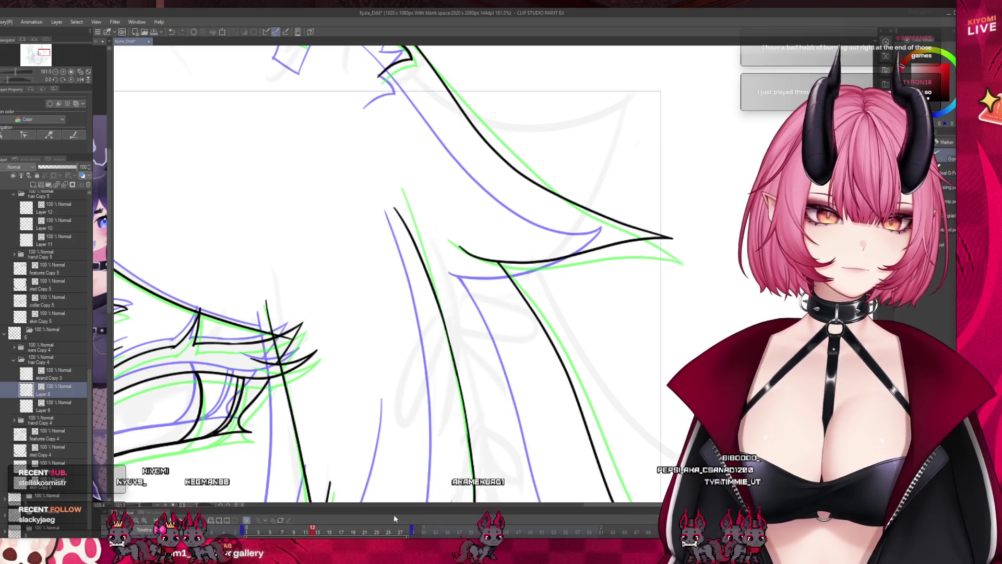
{"action": "key", "text": "ctrl+Right"}
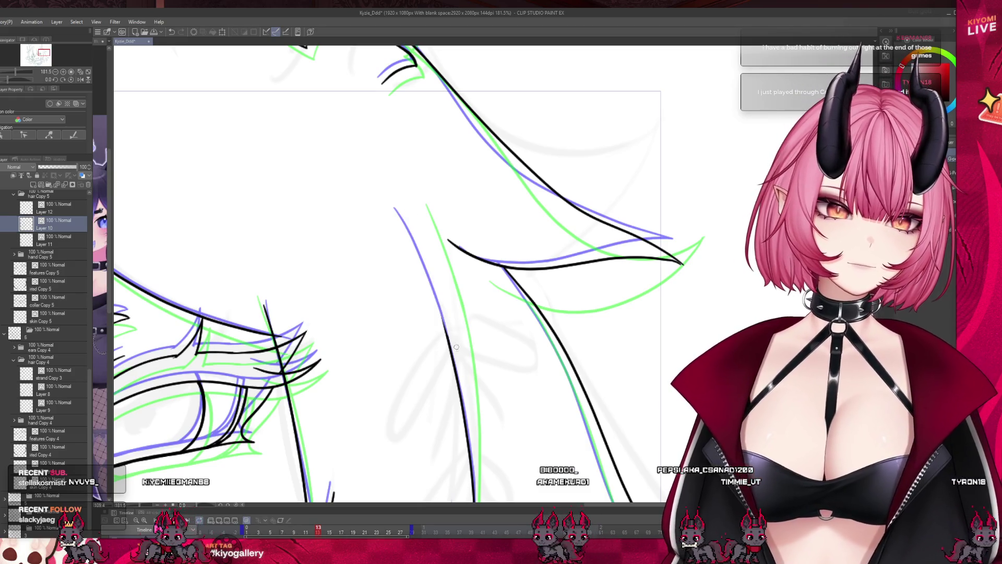
{"action": "left_click_drag", "start_coordinate": [431, 281], "coordinate": [444, 321]}
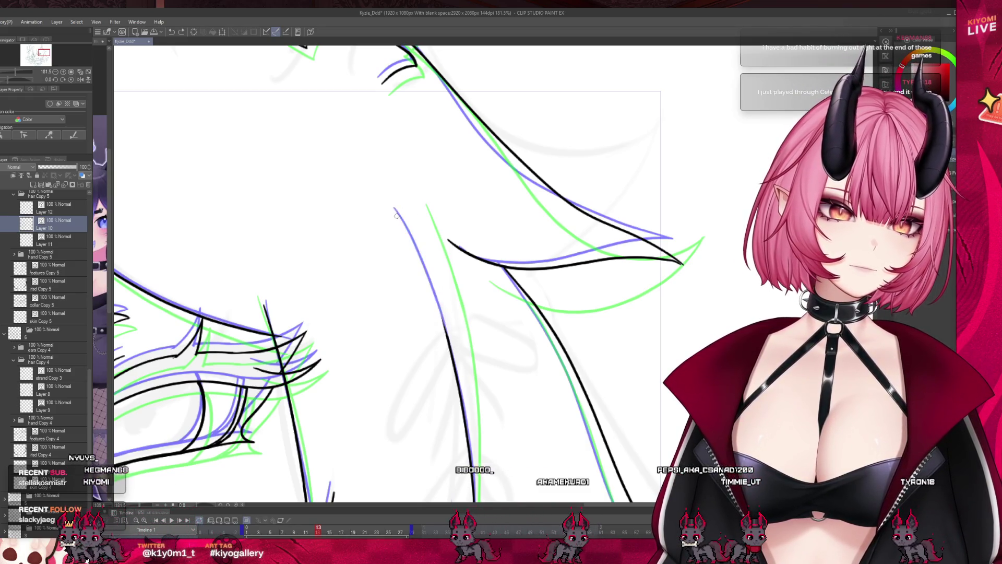
- Go to frame 13 and lasso-select the hair strand to the right of the face
{"action": "scroll", "coordinate": [395, 204], "scroll_direction": "down", "scroll_amount": 5}
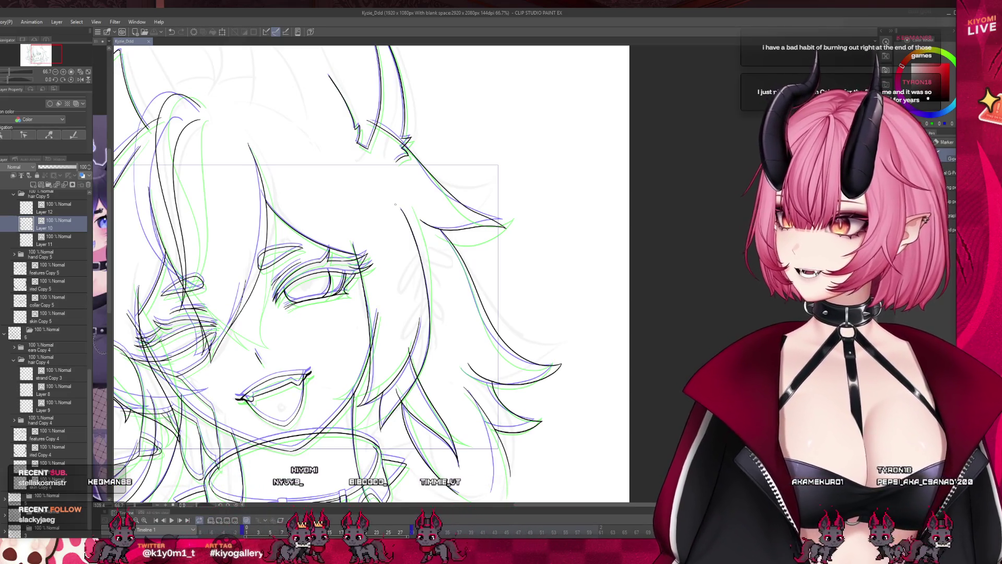
{"action": "scroll", "coordinate": [395, 204], "scroll_direction": "down", "scroll_amount": 1}
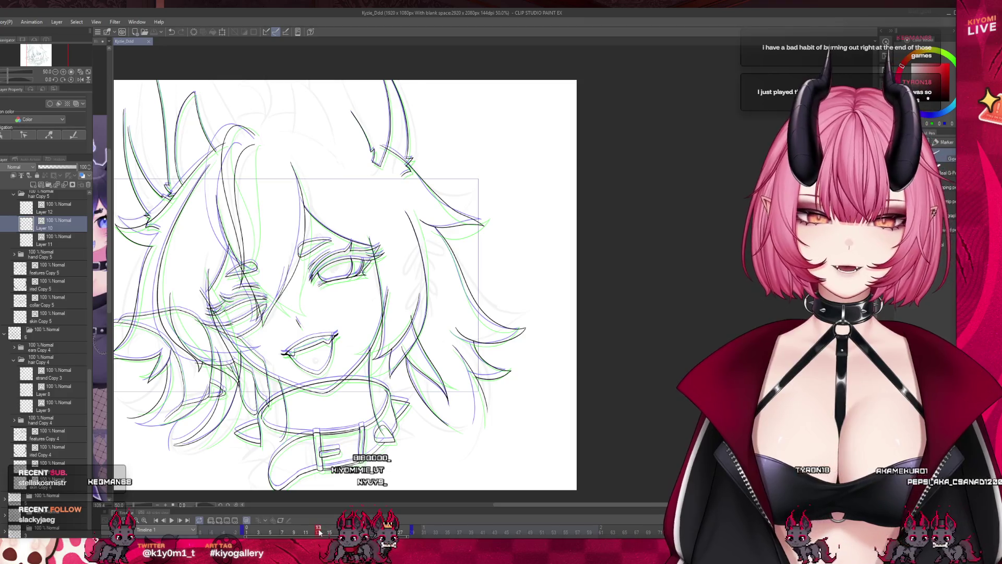
{"action": "left_click", "coordinate": [319, 531]}
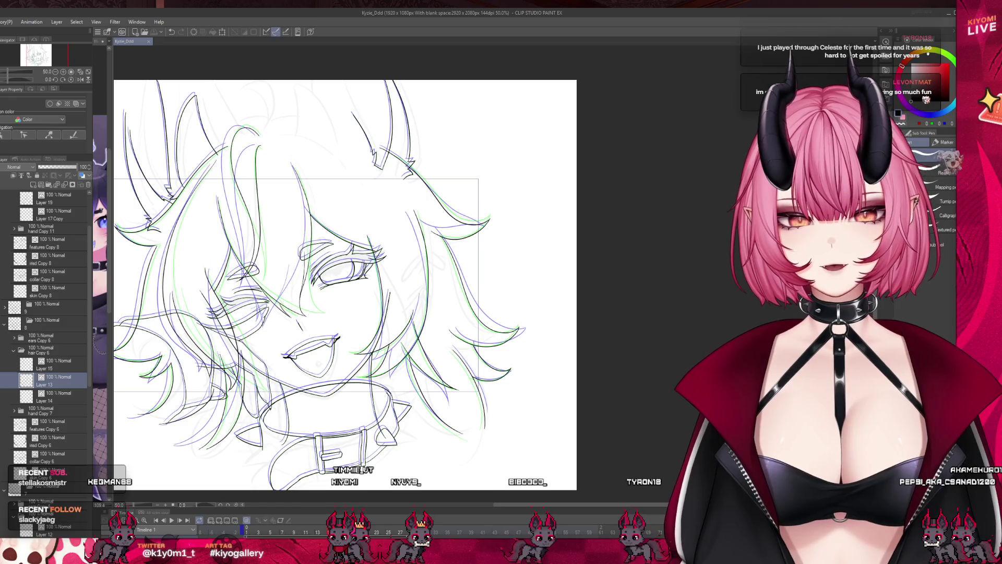
{"action": "scroll", "coordinate": [408, 230], "scroll_direction": "up", "scroll_amount": 2}
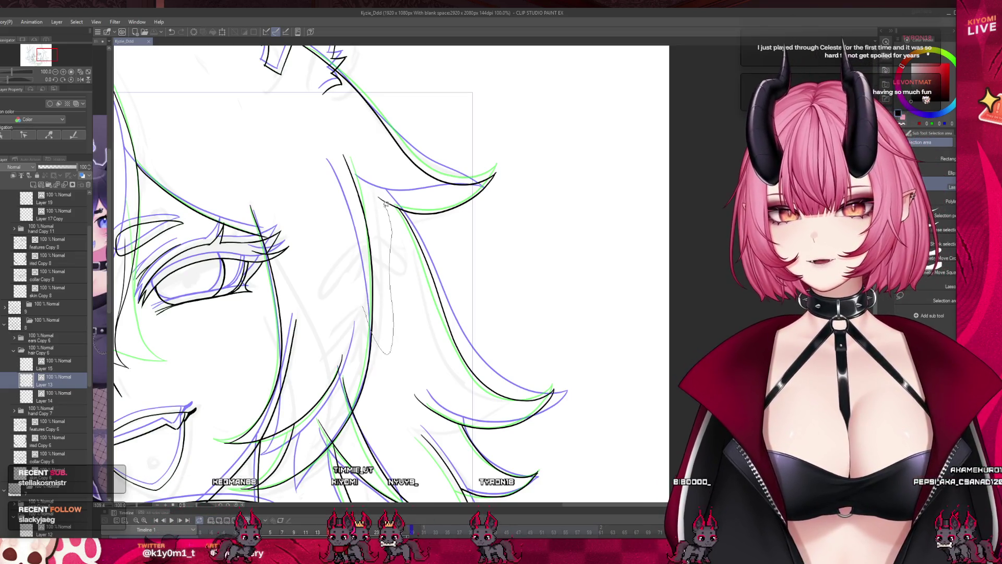
{"action": "left_click_drag", "start_coordinate": [366, 165], "coordinate": [374, 287]}
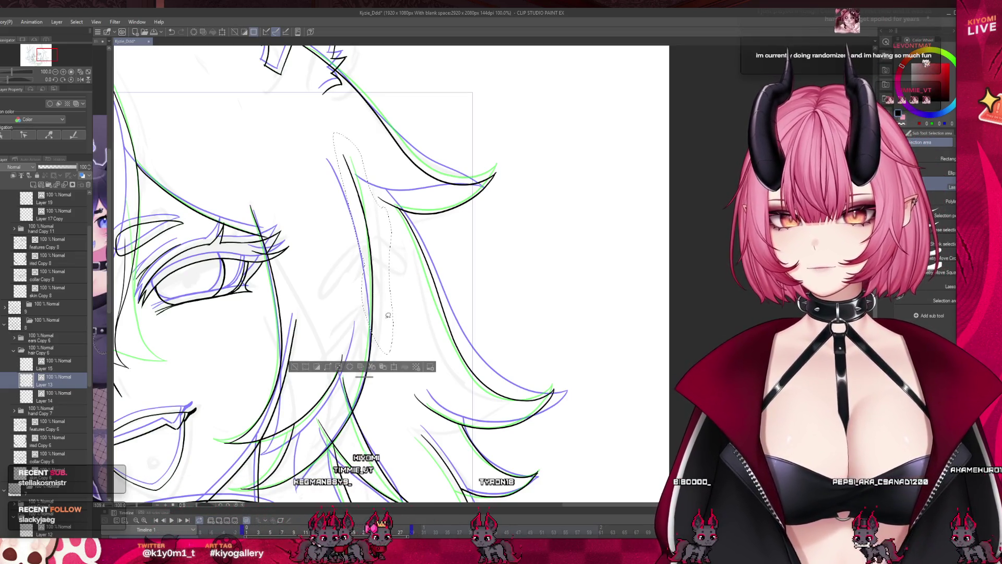